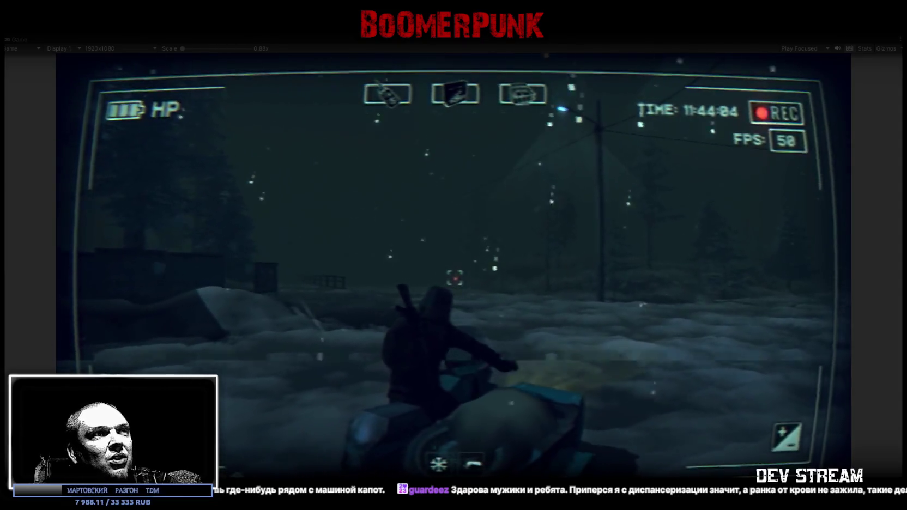
- Open the in-game device menu showing the map
{"action": "key", "text": "Tab"}
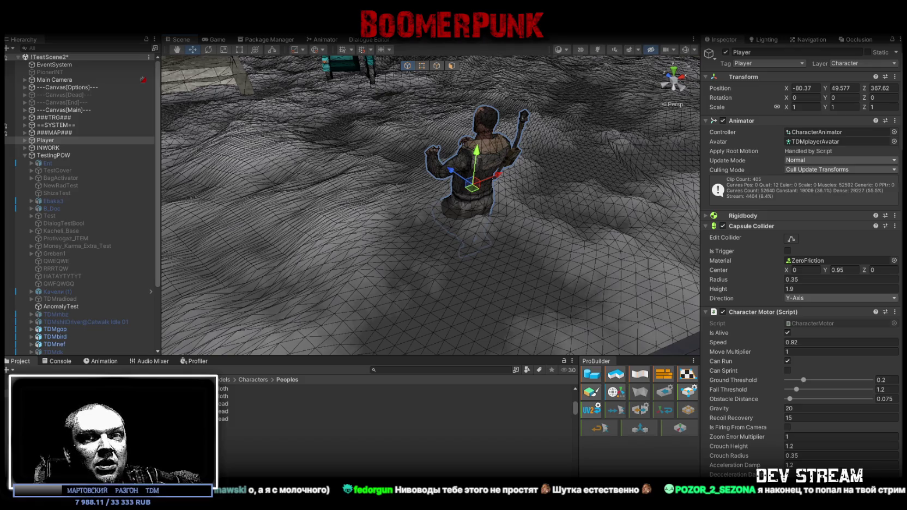
- Fly the Scene camera past the apartment blocks to the white van and red car's rear
{"action": "mouse_move", "coordinate": [381, 207]}
{"action": "left_mouse_down", "text": "alt"}
{"action": "mouse_move", "coordinate": [336, 151]}
{"action": "mouse_move", "coordinate": [731, 135]}
{"action": "left_mouse_up", "text": "alt"}
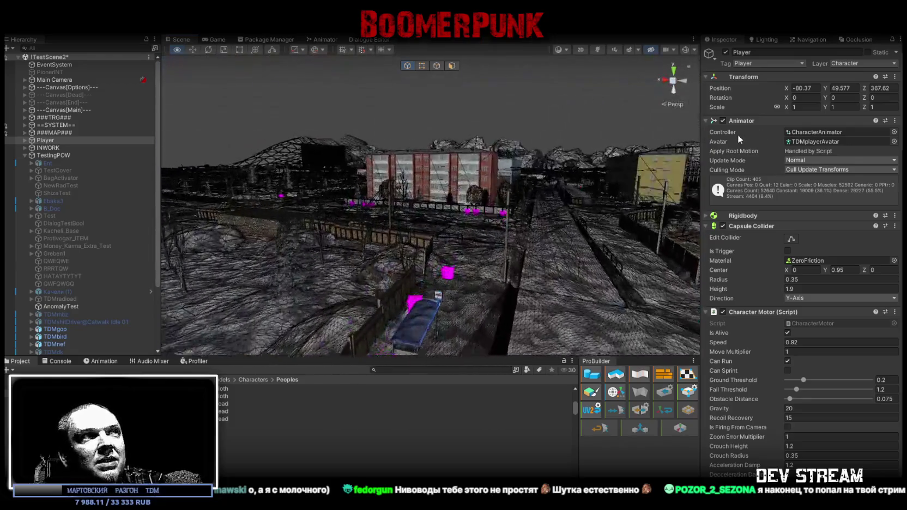
{"action": "mouse_move", "coordinate": [731, 136]}
{"action": "right_mouse_down"}
{"action": "mouse_move", "coordinate": [649, 116]}
{"action": "mouse_move", "coordinate": [506, 126]}
{"action": "right_mouse_up"}
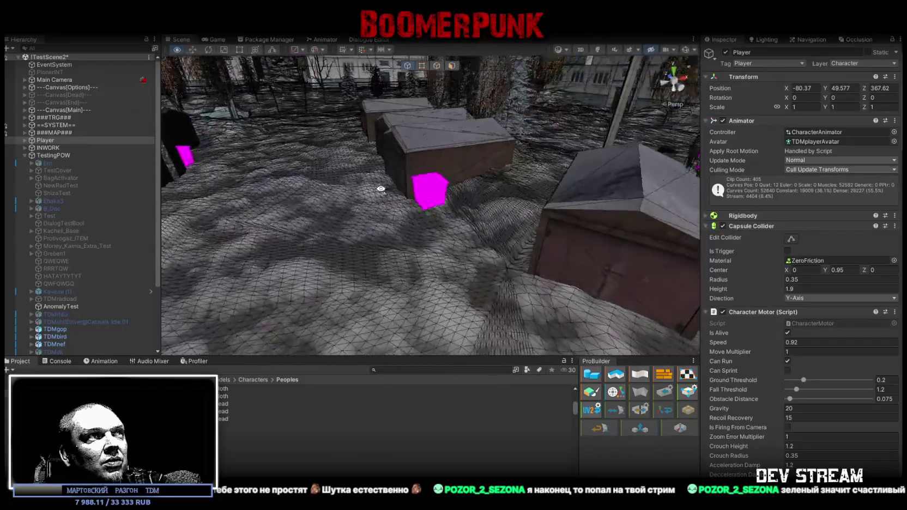
{"action": "right_click_drag", "start_coordinate": [506, 126], "coordinate": [766, 165]}
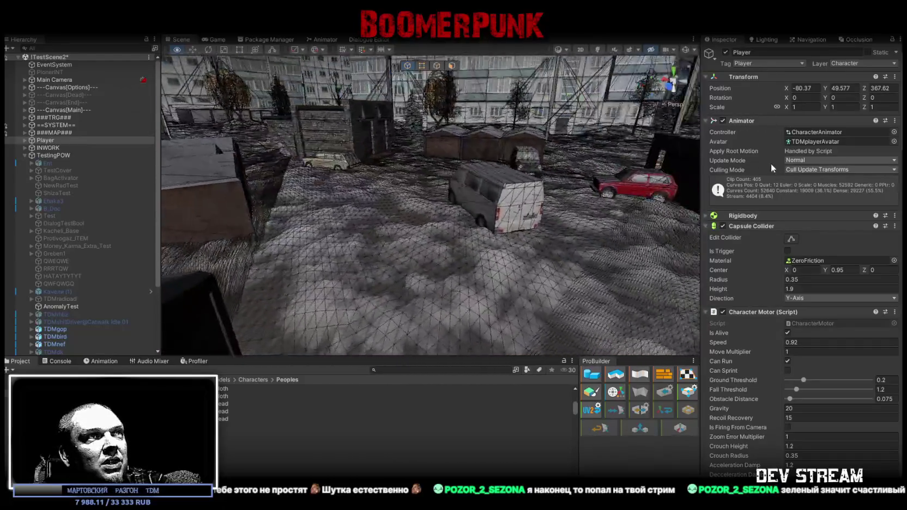
{"action": "mouse_move", "coordinate": [844, 148]}
{"action": "right_mouse_down"}
{"action": "mouse_move", "coordinate": [589, 167]}
{"action": "mouse_move", "coordinate": [508, 163]}
{"action": "mouse_move", "coordinate": [460, 205]}
{"action": "right_mouse_up"}
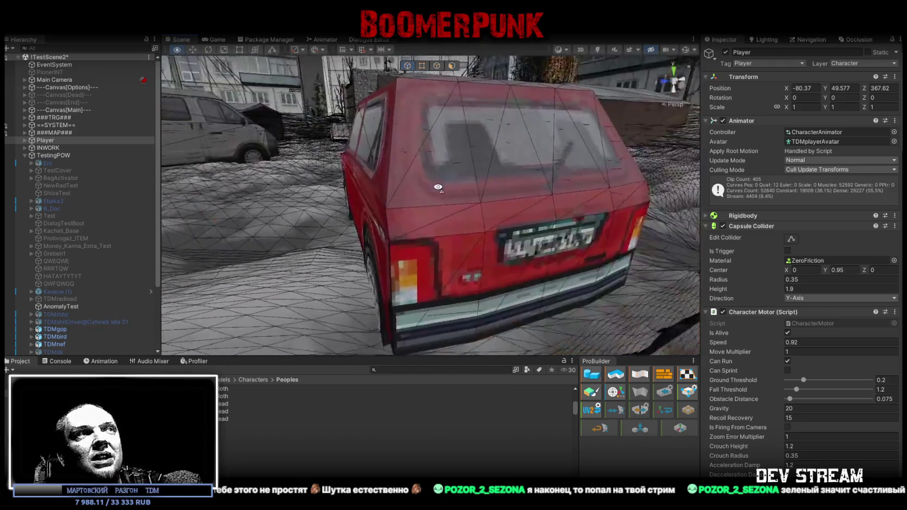
{"action": "mouse_move", "coordinate": [459, 205]}
{"action": "right_mouse_down"}
{"action": "mouse_move", "coordinate": [459, 285]}
{"action": "mouse_move", "coordinate": [450, 227]}
{"action": "mouse_move", "coordinate": [704, 190]}
{"action": "mouse_move", "coordinate": [701, 212]}
{"action": "right_mouse_up"}
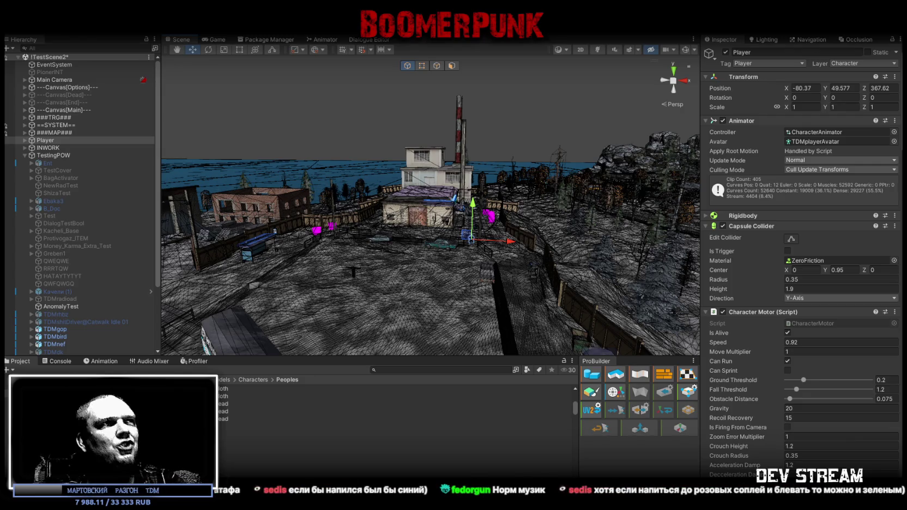
- Turn the Scene view toward the factory, then switch over to Blockbench
{"action": "mouse_move", "coordinate": [425, 295]}
{"action": "right_mouse_down"}
{"action": "mouse_move", "coordinate": [395, 293]}
{"action": "mouse_move", "coordinate": [431, 285]}
{"action": "mouse_move", "coordinate": [439, 274]}
{"action": "right_mouse_up"}
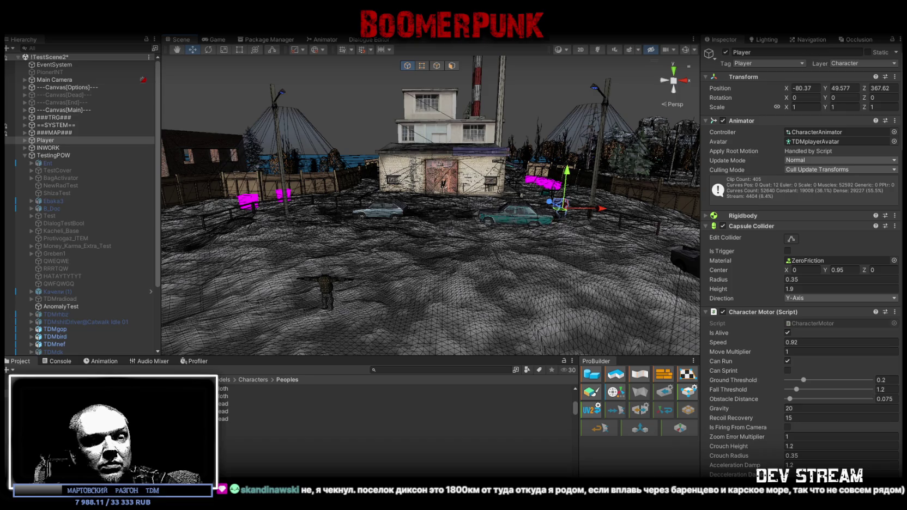
{"action": "key", "text": "alt+Tab"}
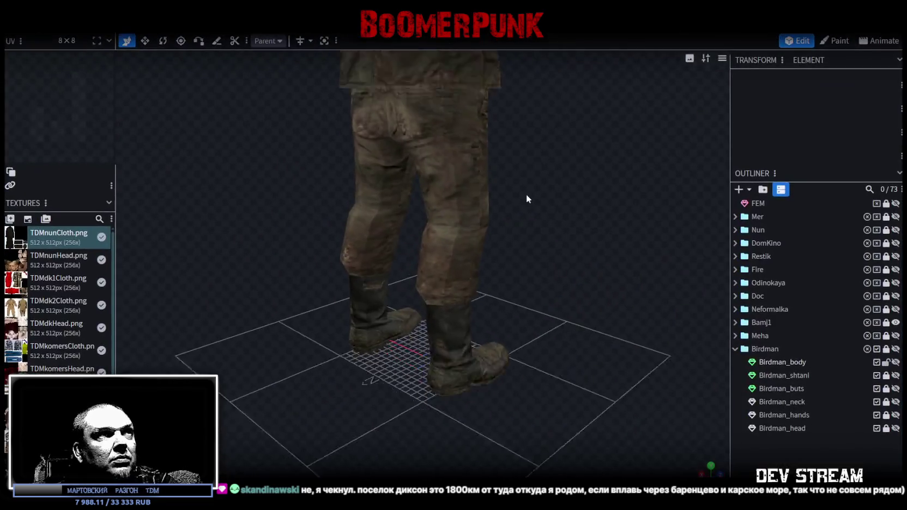
- Frame the characters in three-quarter view, hide Bamj1 and show the Meha model
{"action": "mouse_move", "coordinate": [634, 225]}
{"action": "left_mouse_down"}
{"action": "mouse_move", "coordinate": [432, 223]}
{"action": "mouse_move", "coordinate": [332, 136]}
{"action": "left_mouse_up"}
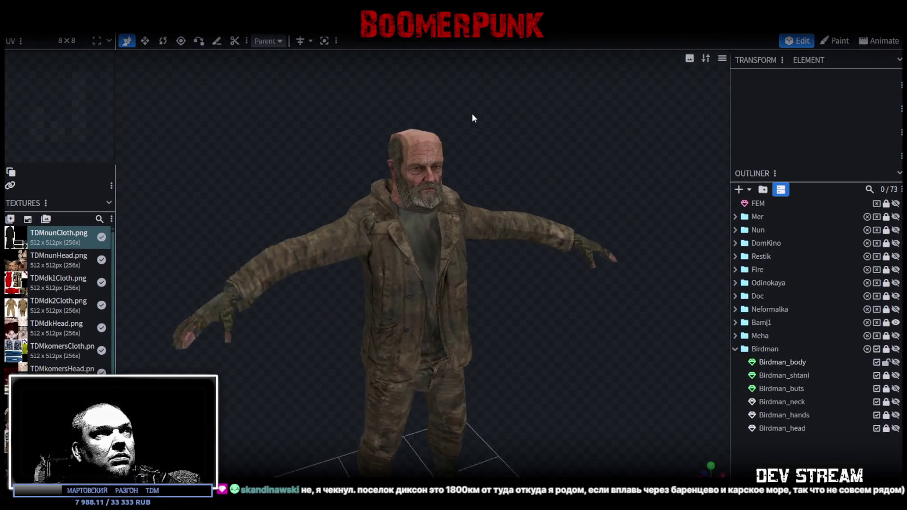
{"action": "left_click_drag", "start_coordinate": [331, 137], "coordinate": [441, 127]}
{"action": "scroll", "coordinate": [441, 127], "scroll_direction": "up", "scroll_amount": 3}
{"action": "scroll", "coordinate": [472, 122], "scroll_direction": "up", "scroll_amount": 3}
{"action": "mouse_move", "coordinate": [526, 227]}
{"action": "left_mouse_down"}
{"action": "mouse_move", "coordinate": [516, 125]}
{"action": "mouse_move", "coordinate": [537, 128]}
{"action": "left_mouse_up"}
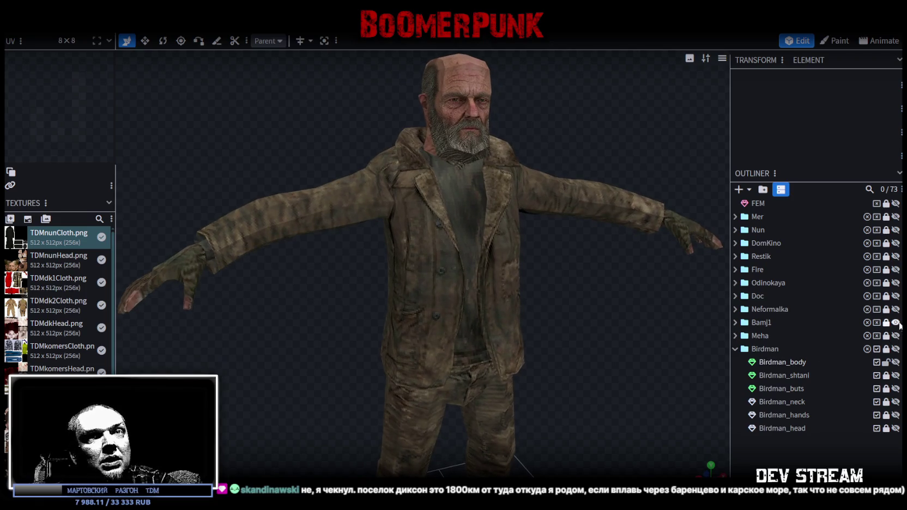
{"action": "left_click", "coordinate": [895, 323]}
{"action": "left_click", "coordinate": [895, 336]}
- Look over Meha from the side, then hide it and show the Birdman model
{"action": "mouse_move", "coordinate": [629, 324]}
{"action": "left_mouse_down"}
{"action": "mouse_move", "coordinate": [487, 328]}
{"action": "mouse_move", "coordinate": [605, 321]}
{"action": "mouse_move", "coordinate": [599, 326]}
{"action": "mouse_move", "coordinate": [605, 317]}
{"action": "mouse_move", "coordinate": [569, 317]}
{"action": "mouse_move", "coordinate": [596, 303]}
{"action": "left_mouse_up"}
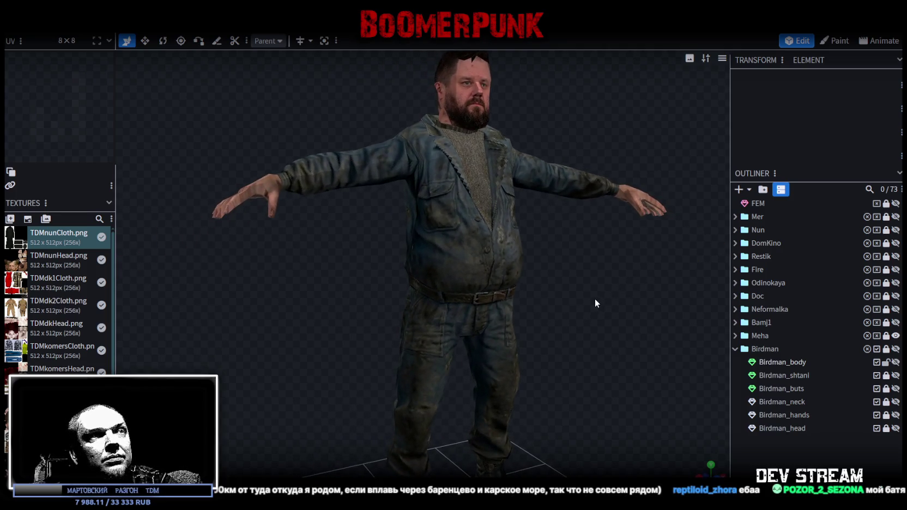
{"action": "left_click_drag", "start_coordinate": [594, 299], "coordinate": [574, 311]}
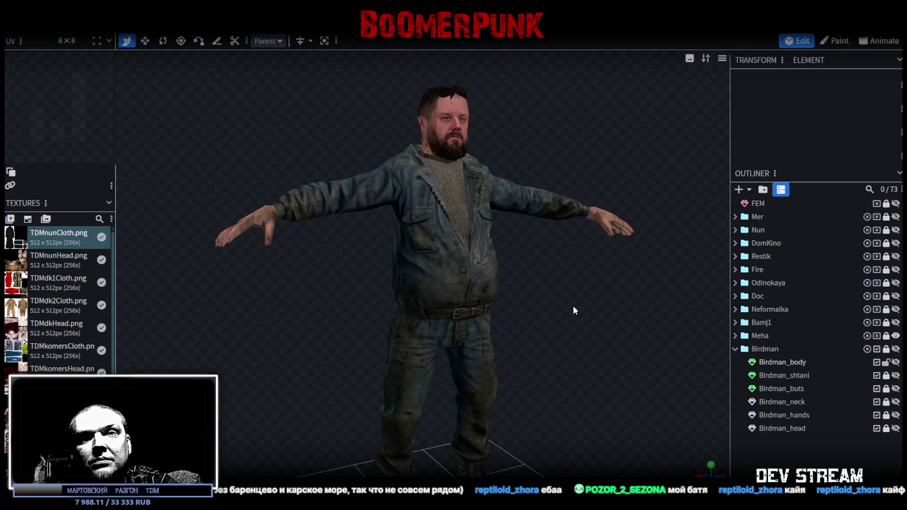
{"action": "right_click_drag", "start_coordinate": [573, 308], "coordinate": [577, 289]}
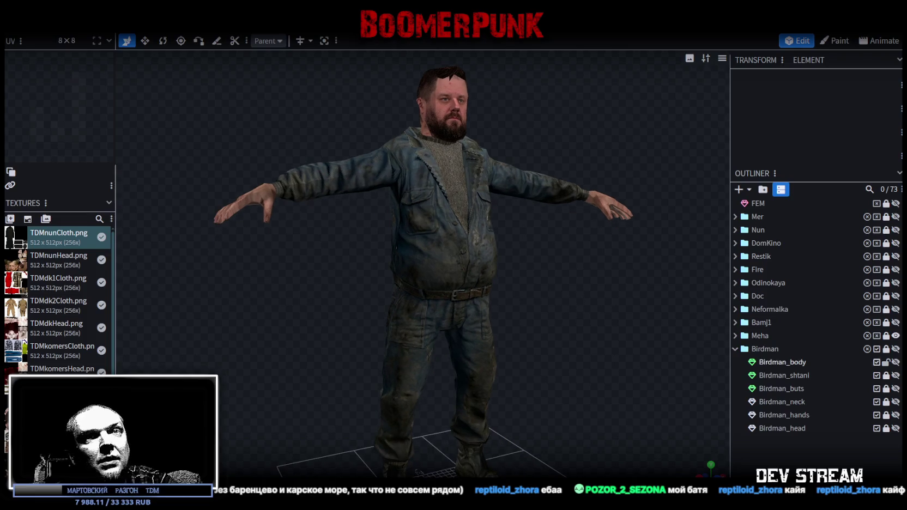
{"action": "left_click_drag", "start_coordinate": [895, 336], "coordinate": [896, 350]}
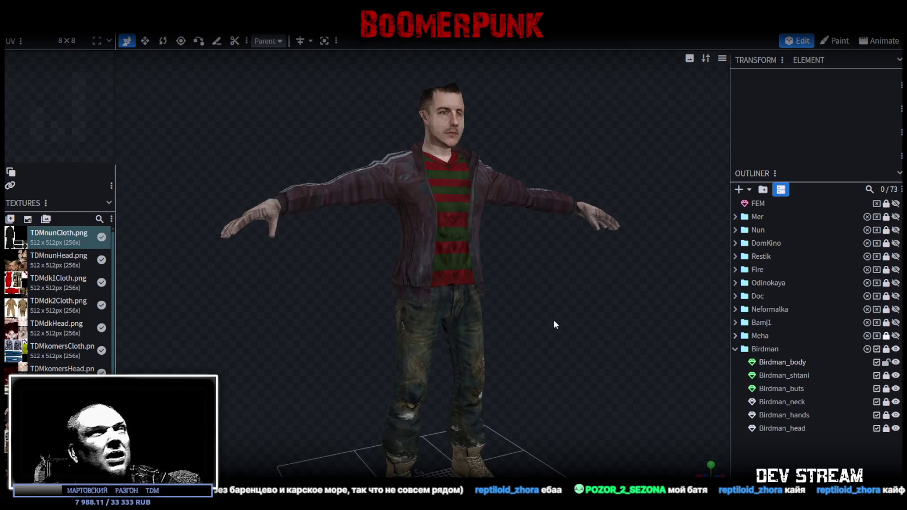
{"action": "left_click_drag", "start_coordinate": [554, 324], "coordinate": [461, 312]}
{"action": "scroll", "coordinate": [469, 319], "scroll_direction": "up", "scroll_amount": 3}
- Select the Birdman_body mesh and save the Birdman project
{"action": "left_click", "coordinate": [429, 251]}
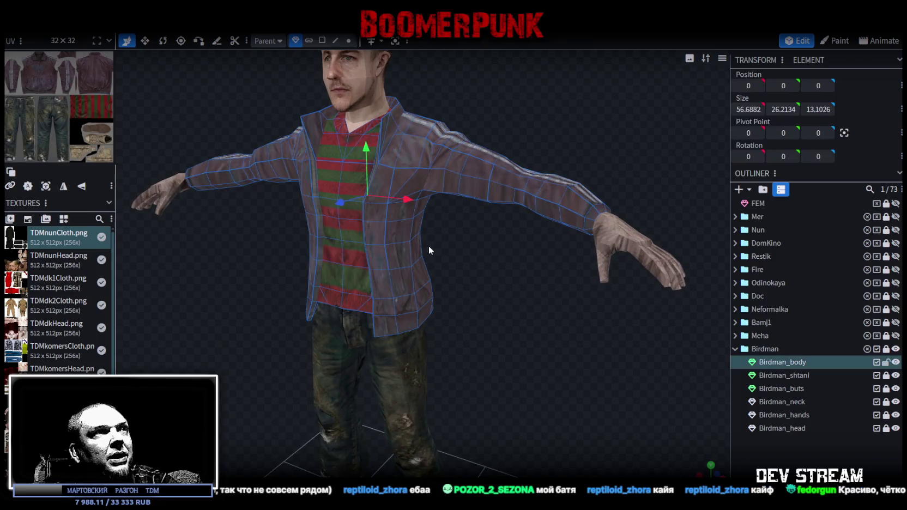
{"action": "left_click_drag", "start_coordinate": [428, 251], "coordinate": [606, 274]}
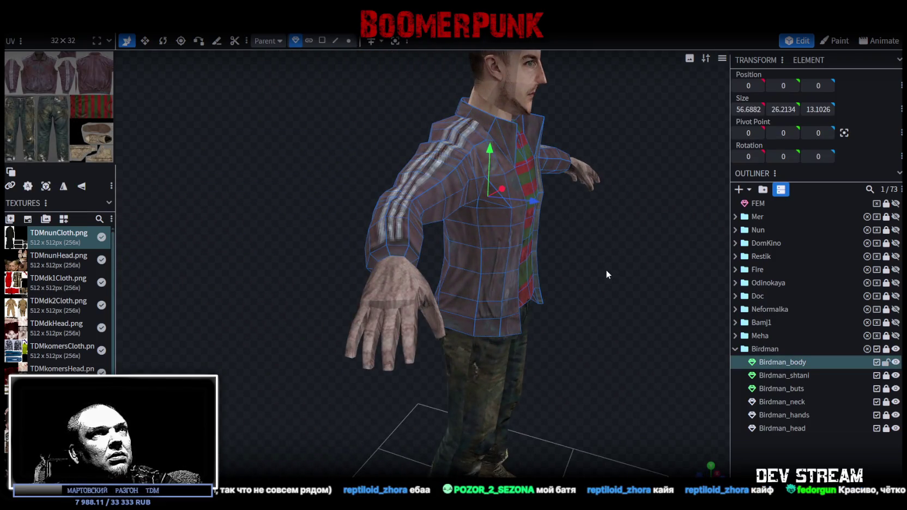
{"action": "key", "text": "ctrl+s"}
- Inspect Birdman's jacket from front and behind, then hide Birdman and unhide Neformalka
{"action": "mouse_move", "coordinate": [641, 285]}
{"action": "left_mouse_down"}
{"action": "mouse_move", "coordinate": [519, 236]}
{"action": "mouse_move", "coordinate": [439, 254]}
{"action": "mouse_move", "coordinate": [319, 235]}
{"action": "mouse_move", "coordinate": [301, 216]}
{"action": "mouse_move", "coordinate": [305, 247]}
{"action": "mouse_move", "coordinate": [527, 255]}
{"action": "mouse_move", "coordinate": [547, 241]}
{"action": "mouse_move", "coordinate": [560, 253]}
{"action": "left_mouse_up"}
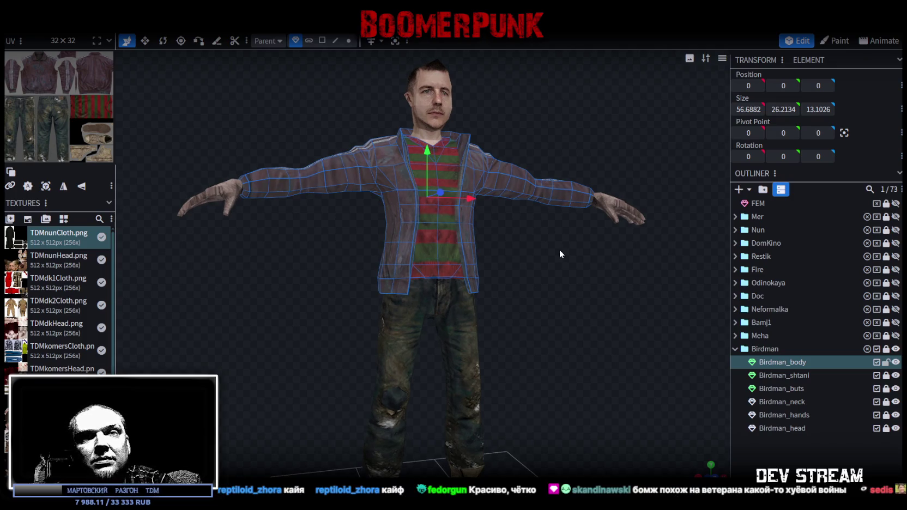
{"action": "left_click_drag", "start_coordinate": [558, 250], "coordinate": [558, 251]}
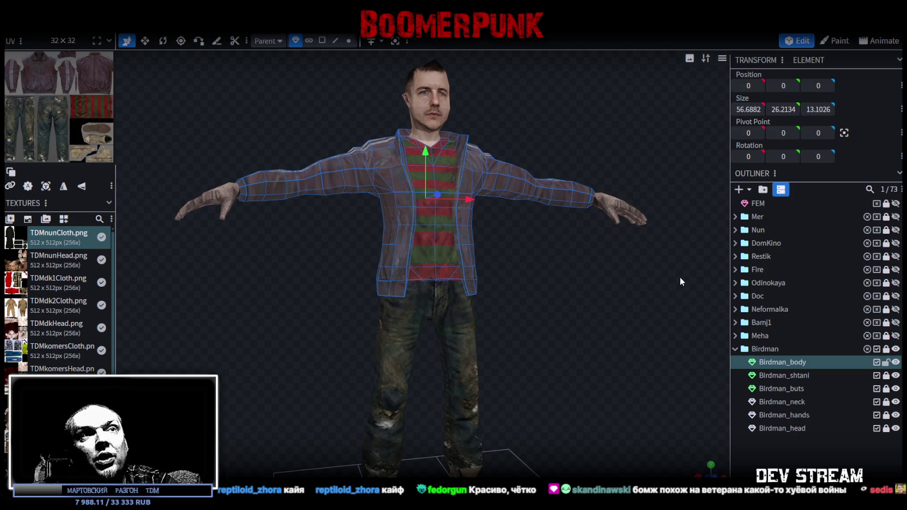
{"action": "mouse_move", "coordinate": [551, 256]}
{"action": "left_mouse_down"}
{"action": "mouse_move", "coordinate": [562, 269]}
{"action": "mouse_move", "coordinate": [514, 277]}
{"action": "mouse_move", "coordinate": [539, 283]}
{"action": "mouse_move", "coordinate": [510, 276]}
{"action": "left_mouse_up"}
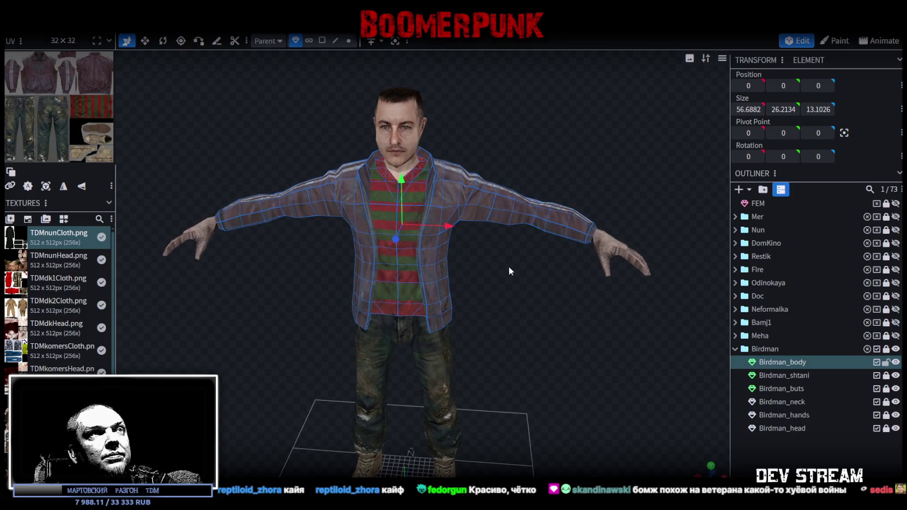
{"action": "mouse_move", "coordinate": [495, 327]}
{"action": "left_mouse_down"}
{"action": "mouse_move", "coordinate": [373, 165]}
{"action": "mouse_move", "coordinate": [518, 212]}
{"action": "mouse_move", "coordinate": [551, 253]}
{"action": "mouse_move", "coordinate": [570, 243]}
{"action": "left_mouse_up"}
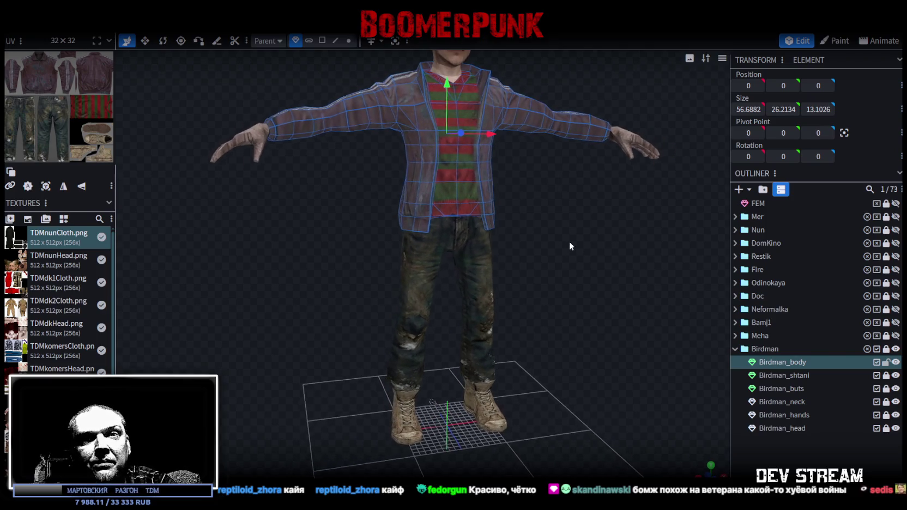
{"action": "scroll", "coordinate": [523, 328], "scroll_direction": "down", "scroll_amount": 3}
{"action": "left_click_drag", "start_coordinate": [523, 328], "coordinate": [545, 343]}
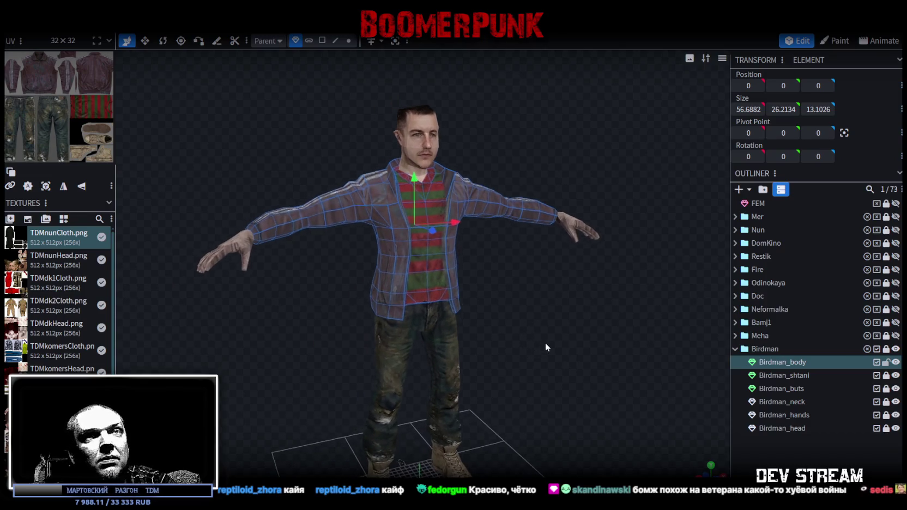
{"action": "left_click", "coordinate": [895, 348]}
{"action": "left_click", "coordinate": [895, 309]}
- Zoom and orbit around Neformalka, looking closely at her lower body
{"action": "mouse_move", "coordinate": [569, 315]}
{"action": "left_mouse_down"}
{"action": "mouse_move", "coordinate": [530, 291]}
{"action": "mouse_move", "coordinate": [507, 321]}
{"action": "mouse_move", "coordinate": [517, 320]}
{"action": "mouse_move", "coordinate": [471, 248]}
{"action": "mouse_move", "coordinate": [507, 334]}
{"action": "mouse_move", "coordinate": [482, 284]}
{"action": "mouse_move", "coordinate": [478, 245]}
{"action": "mouse_move", "coordinate": [510, 339]}
{"action": "mouse_move", "coordinate": [533, 336]}
{"action": "mouse_move", "coordinate": [350, 330]}
{"action": "mouse_move", "coordinate": [303, 295]}
{"action": "left_mouse_up"}
{"action": "scroll", "coordinate": [518, 322], "scroll_direction": "up", "scroll_amount": 2}
{"action": "scroll", "coordinate": [482, 319], "scroll_direction": "up", "scroll_amount": 2}
{"action": "scroll", "coordinate": [514, 355], "scroll_direction": "up", "scroll_amount": 2}
{"action": "mouse_move", "coordinate": [514, 356]}
{"action": "left_mouse_down"}
{"action": "mouse_move", "coordinate": [539, 344]}
{"action": "mouse_move", "coordinate": [523, 334]}
{"action": "mouse_move", "coordinate": [548, 341]}
{"action": "mouse_move", "coordinate": [577, 315]}
{"action": "mouse_move", "coordinate": [576, 346]}
{"action": "mouse_move", "coordinate": [458, 346]}
{"action": "mouse_move", "coordinate": [380, 395]}
{"action": "mouse_move", "coordinate": [258, 389]}
{"action": "mouse_move", "coordinate": [277, 352]}
{"action": "mouse_move", "coordinate": [654, 348]}
{"action": "mouse_move", "coordinate": [551, 349]}
{"action": "mouse_move", "coordinate": [558, 338]}
{"action": "mouse_move", "coordinate": [554, 348]}
{"action": "left_mouse_up"}
{"action": "scroll", "coordinate": [519, 343], "scroll_direction": "down", "scroll_amount": 2}
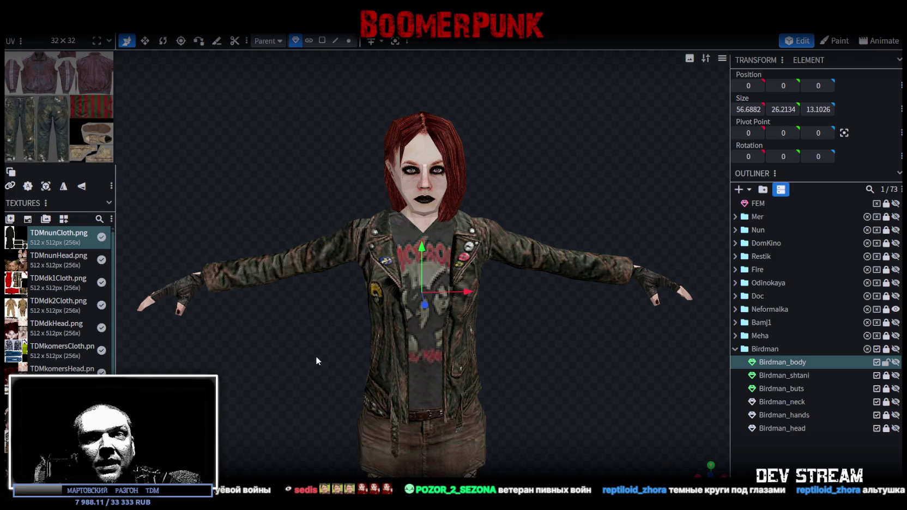
{"action": "scroll", "coordinate": [368, 364], "scroll_direction": "down", "scroll_amount": 2}
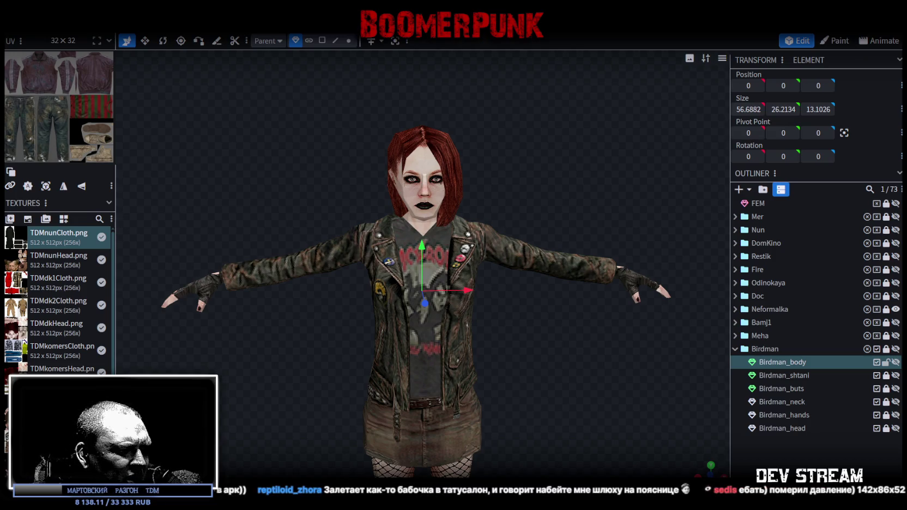
{"action": "key", "text": "super+d"}
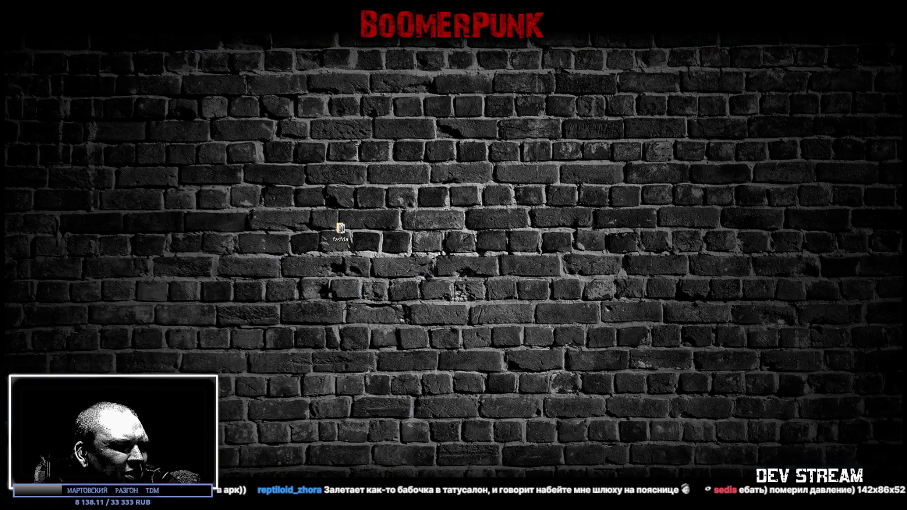
{"action": "key", "text": "super+d"}
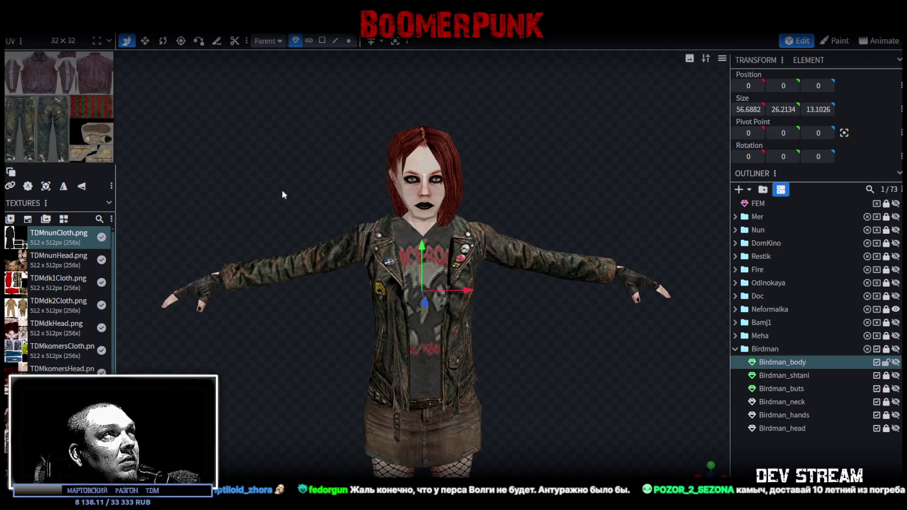
{"action": "key", "text": "alt+Tab"}
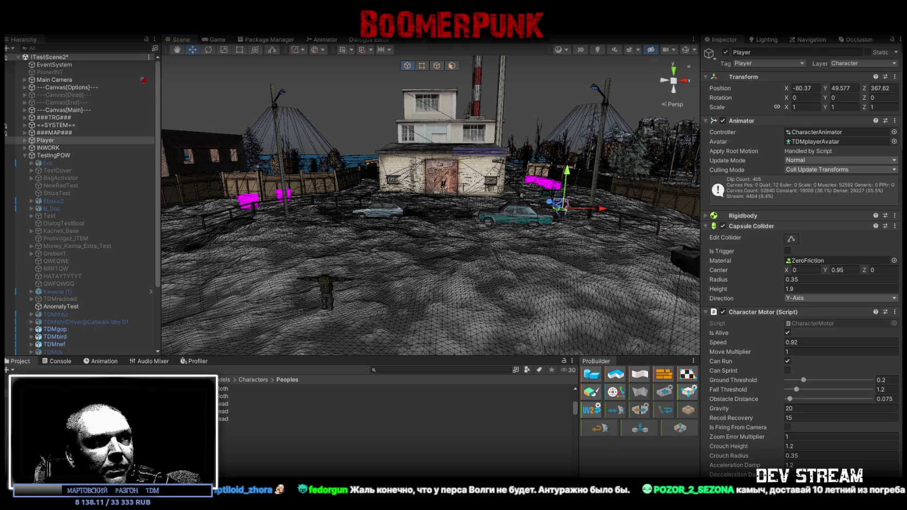
- Switch back to Blockbench with the yellow taxi model
{"action": "key", "text": "alt+Tab"}
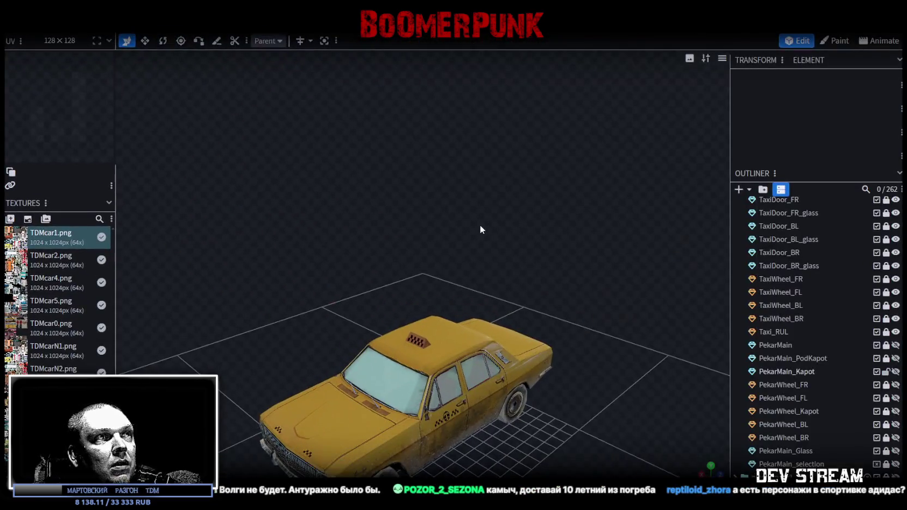
- Orbit to a front three-quarter view of the taxi and hide TaxiDoor_FL to reveal the seats
{"action": "scroll", "coordinate": [302, 194], "scroll_direction": "up", "scroll_amount": 5}
{"action": "left_click_drag", "start_coordinate": [302, 195], "coordinate": [226, 127]}
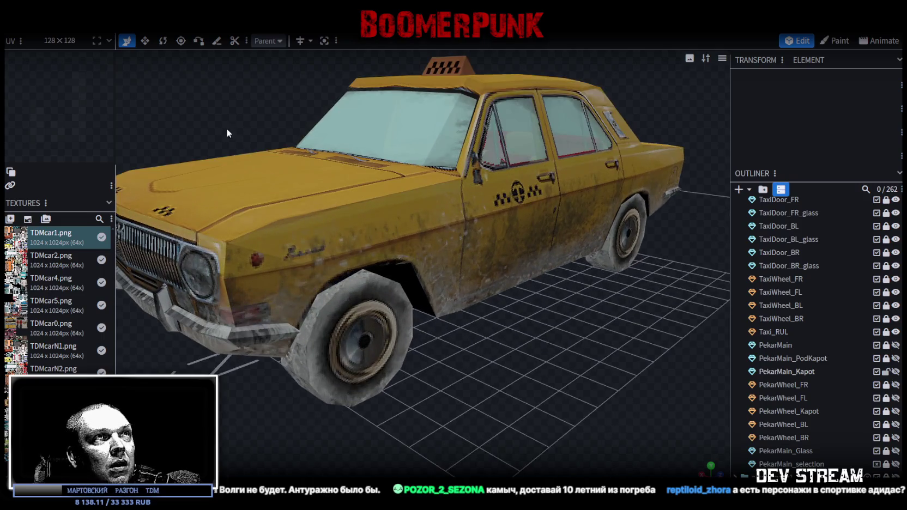
{"action": "scroll", "coordinate": [323, 303], "scroll_direction": "down", "scroll_amount": 5}
{"action": "mouse_move", "coordinate": [302, 379]}
{"action": "left_mouse_down"}
{"action": "mouse_move", "coordinate": [559, 334]}
{"action": "mouse_move", "coordinate": [392, 327]}
{"action": "mouse_move", "coordinate": [374, 308]}
{"action": "mouse_move", "coordinate": [302, 309]}
{"action": "mouse_move", "coordinate": [342, 330]}
{"action": "mouse_move", "coordinate": [461, 325]}
{"action": "mouse_move", "coordinate": [533, 339]}
{"action": "left_mouse_up"}
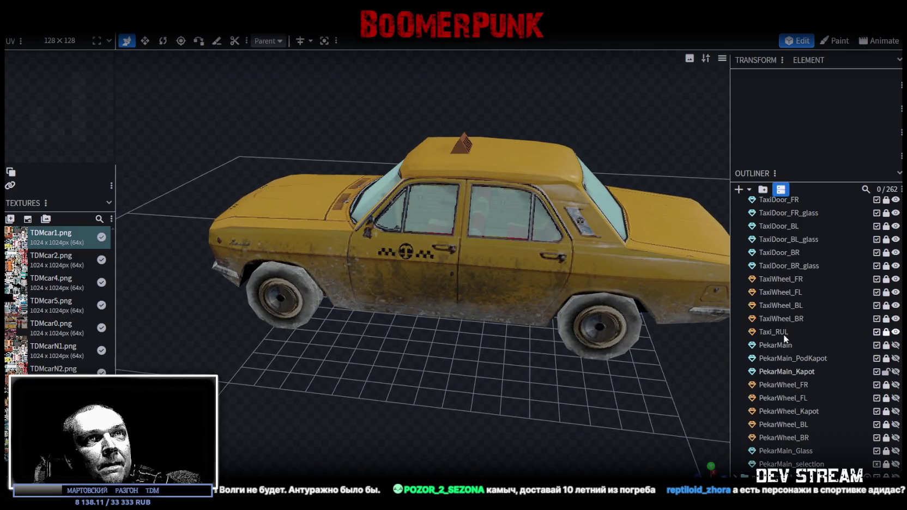
{"action": "scroll", "coordinate": [813, 346], "scroll_direction": "up", "scroll_amount": 3}
{"action": "scroll", "coordinate": [813, 346], "scroll_direction": "up", "scroll_amount": 3}
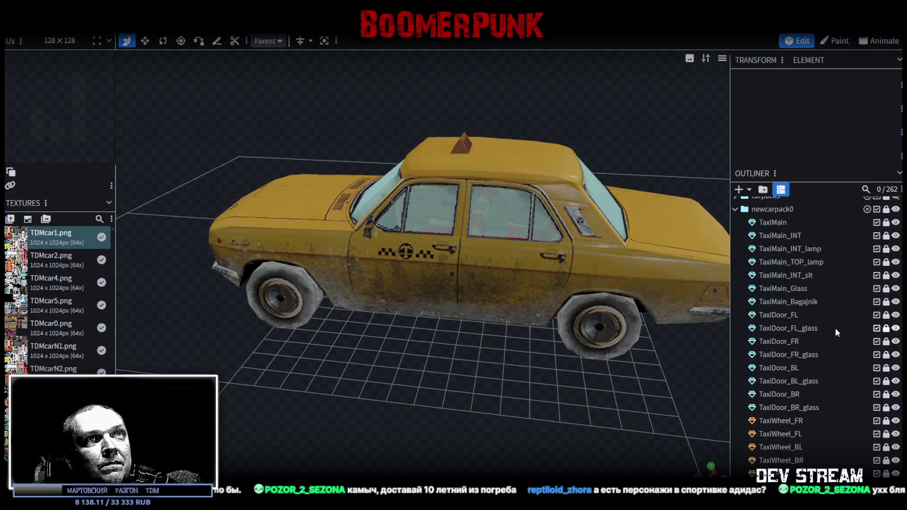
{"action": "left_click", "coordinate": [895, 315]}
{"action": "left_click_drag", "start_coordinate": [519, 364], "coordinate": [524, 359]}
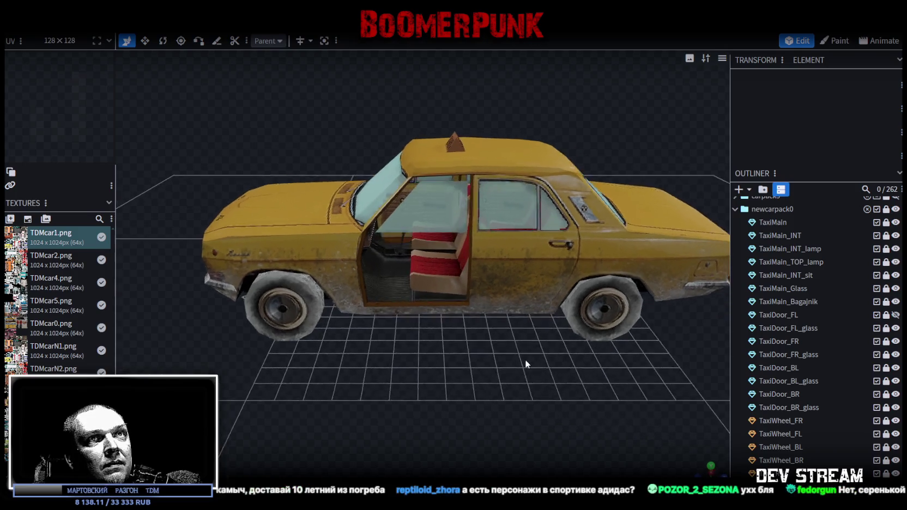
- Hide TaxiDoor_FL_glass, inspect the open driver-door area, then return to Unity
{"action": "left_click", "coordinate": [895, 328]}
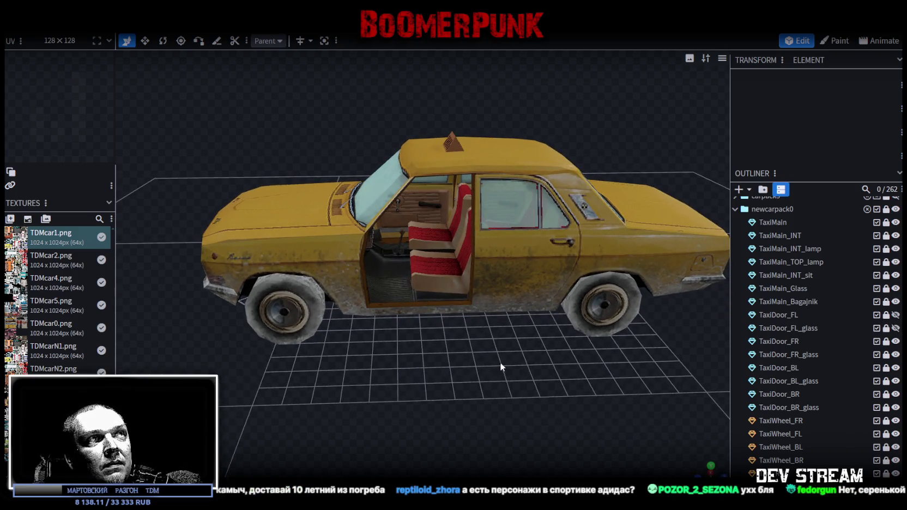
{"action": "left_click_drag", "start_coordinate": [493, 363], "coordinate": [542, 349]}
{"action": "scroll", "coordinate": [543, 350], "scroll_direction": "up", "scroll_amount": 5}
{"action": "mouse_move", "coordinate": [421, 368]}
{"action": "left_mouse_down"}
{"action": "mouse_move", "coordinate": [396, 383]}
{"action": "mouse_move", "coordinate": [475, 367]}
{"action": "mouse_move", "coordinate": [542, 378]}
{"action": "mouse_move", "coordinate": [541, 387]}
{"action": "mouse_move", "coordinate": [615, 319]}
{"action": "mouse_move", "coordinate": [454, 331]}
{"action": "mouse_move", "coordinate": [324, 354]}
{"action": "mouse_move", "coordinate": [267, 340]}
{"action": "mouse_move", "coordinate": [232, 347]}
{"action": "mouse_move", "coordinate": [226, 363]}
{"action": "mouse_move", "coordinate": [514, 361]}
{"action": "mouse_move", "coordinate": [566, 365]}
{"action": "mouse_move", "coordinate": [568, 376]}
{"action": "left_mouse_up"}
{"action": "scroll", "coordinate": [541, 388], "scroll_direction": "down", "scroll_amount": 5}
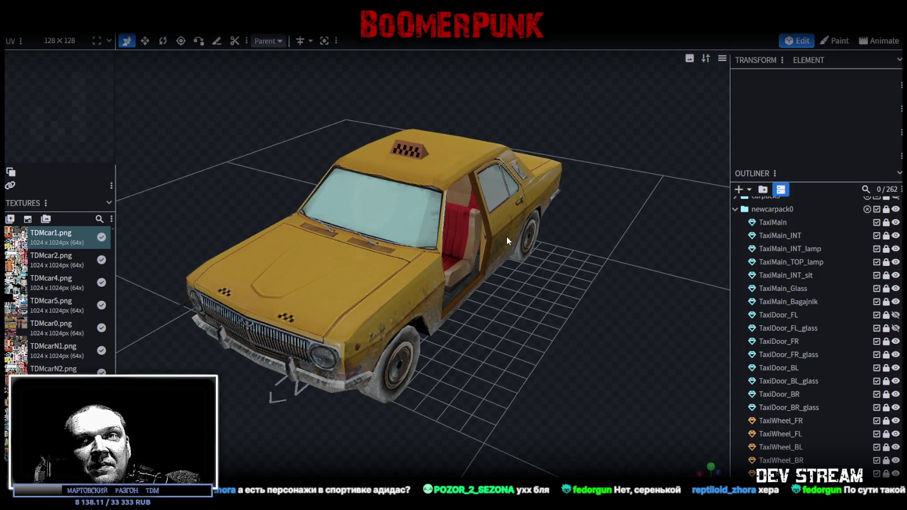
{"action": "key", "text": "alt+Tab"}
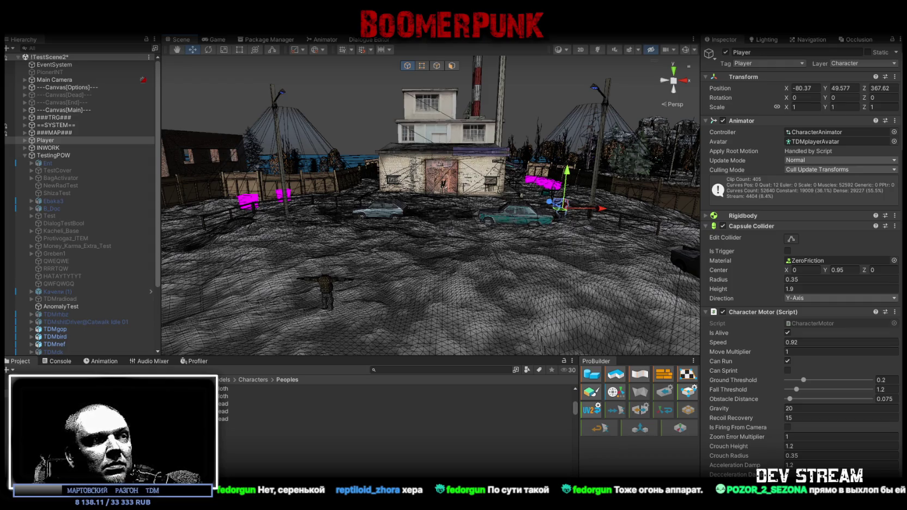
- Return to Blockbench and orbit around the Gopnik's red-and-yellow CCCP tracksuit model
{"action": "key", "text": "alt+Tab"}
{"action": "mouse_move", "coordinate": [565, 355]}
{"action": "left_mouse_down"}
{"action": "mouse_move", "coordinate": [477, 341]}
{"action": "mouse_move", "coordinate": [524, 342]}
{"action": "left_mouse_up"}
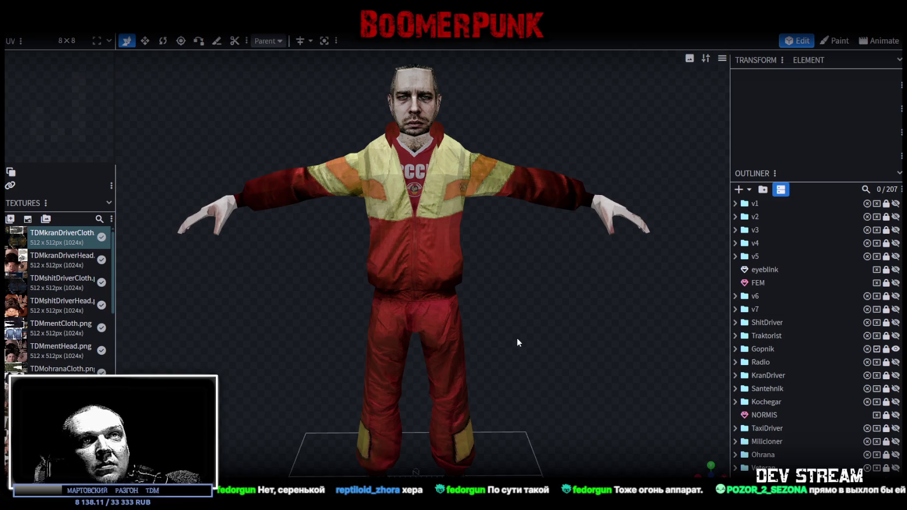
{"action": "left_click_drag", "start_coordinate": [543, 345], "coordinate": [518, 342]}
{"action": "scroll", "coordinate": [518, 342], "scroll_direction": "down", "scroll_amount": 2}
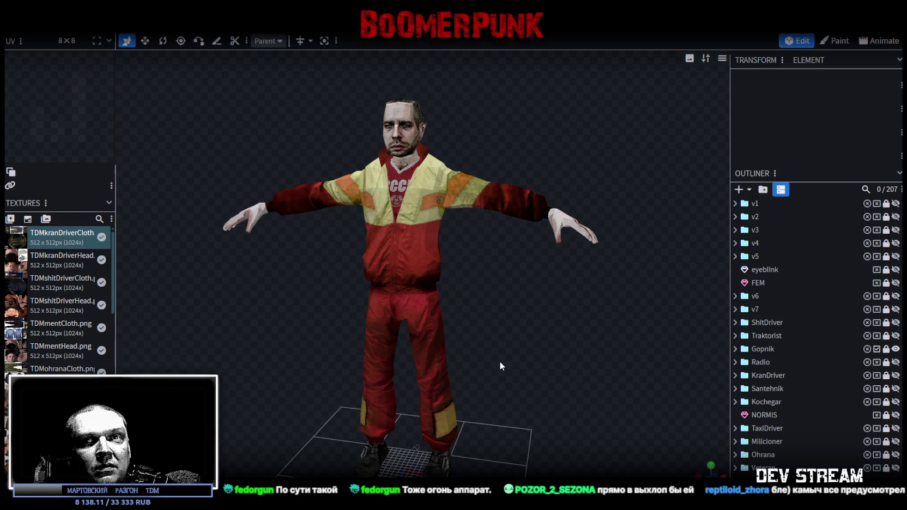
{"action": "left_click_drag", "start_coordinate": [482, 345], "coordinate": [550, 345]}
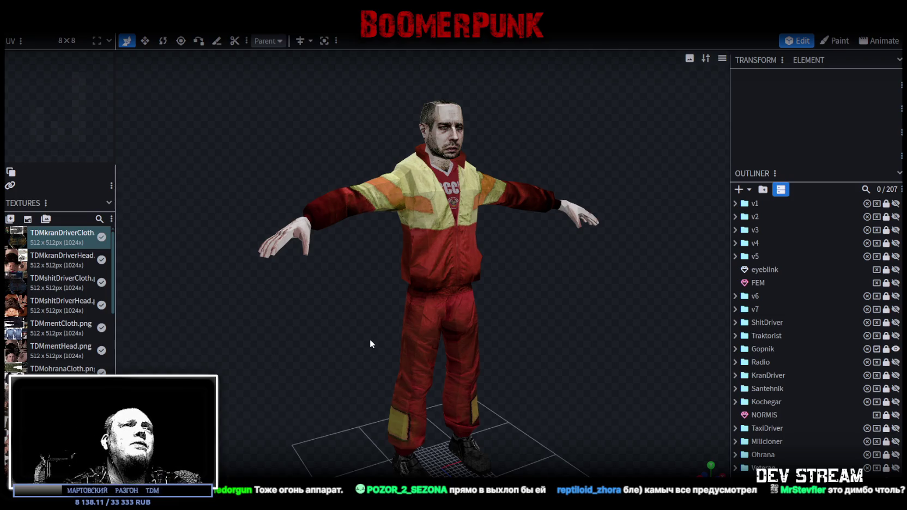
{"action": "scroll", "coordinate": [852, 452], "scroll_direction": "down", "scroll_amount": 2}
{"action": "scroll", "coordinate": [846, 452], "scroll_direction": "down", "scroll_amount": 3}
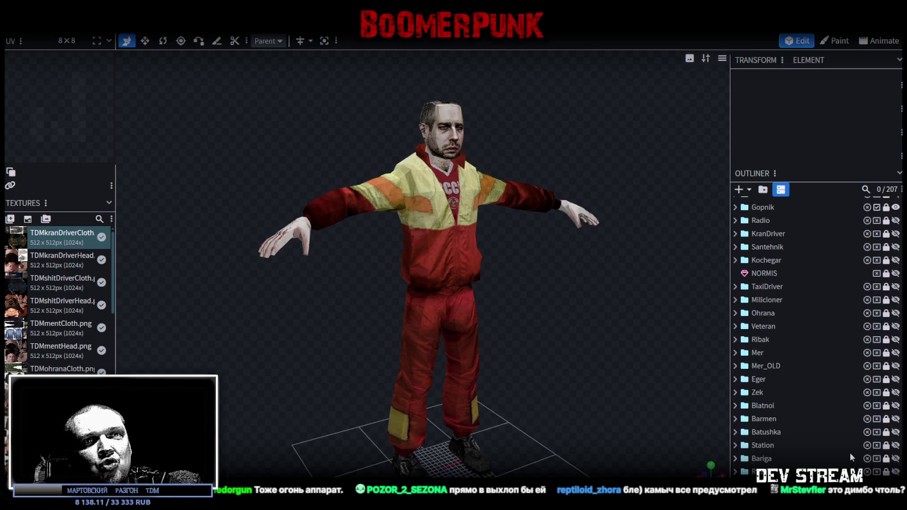
- View the Gopnik straight from the front, then hide the Gopnik model
{"action": "key", "text": "KP_1"}
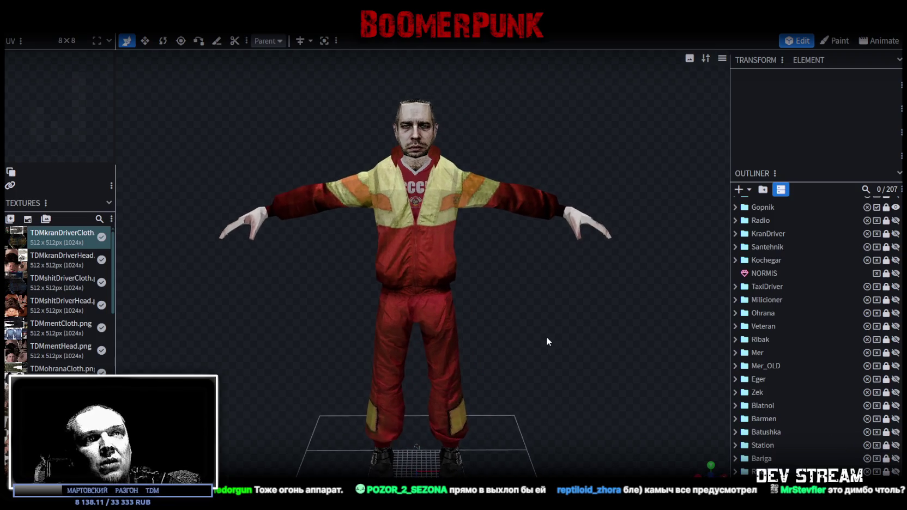
{"action": "left_click_drag", "start_coordinate": [547, 337], "coordinate": [552, 344]}
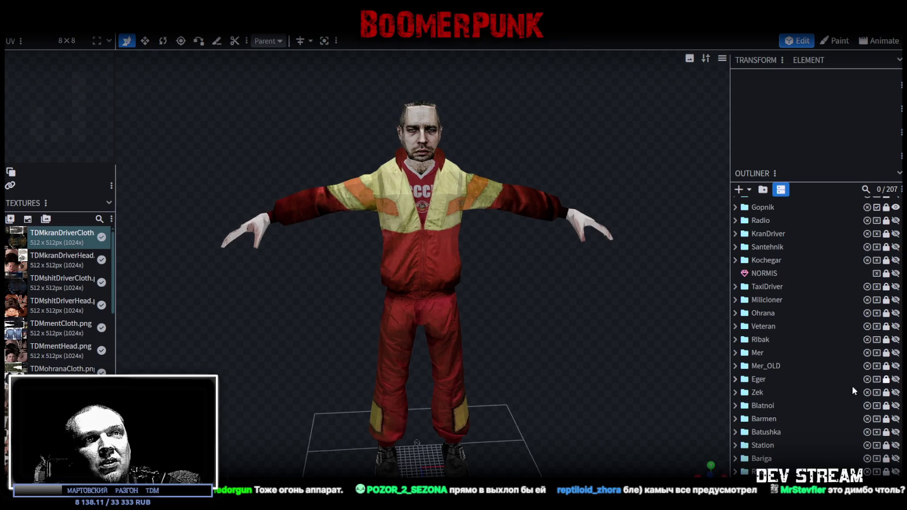
{"action": "left_click", "coordinate": [896, 207]}
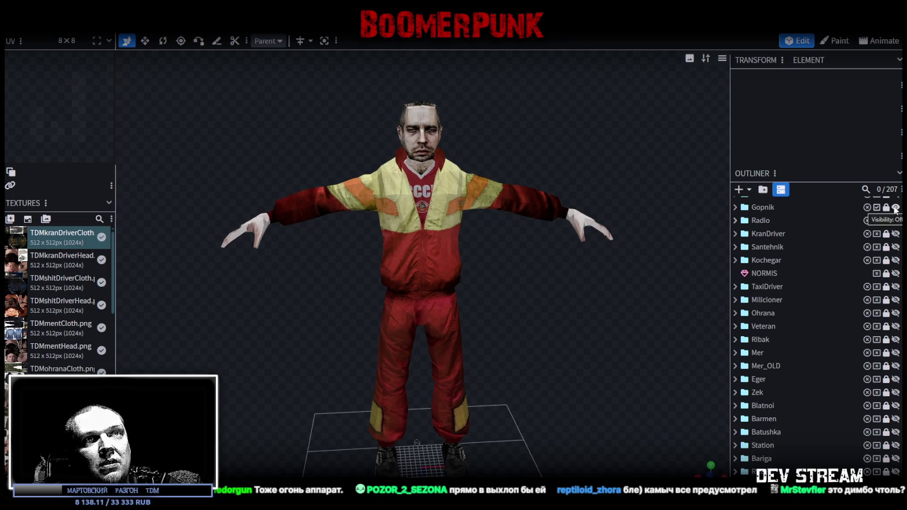
- Swap the hidden Gopnik for the bearded Barmen model in Blockbench, then return to Unity's scene
{"action": "left_click", "coordinate": [896, 419]}
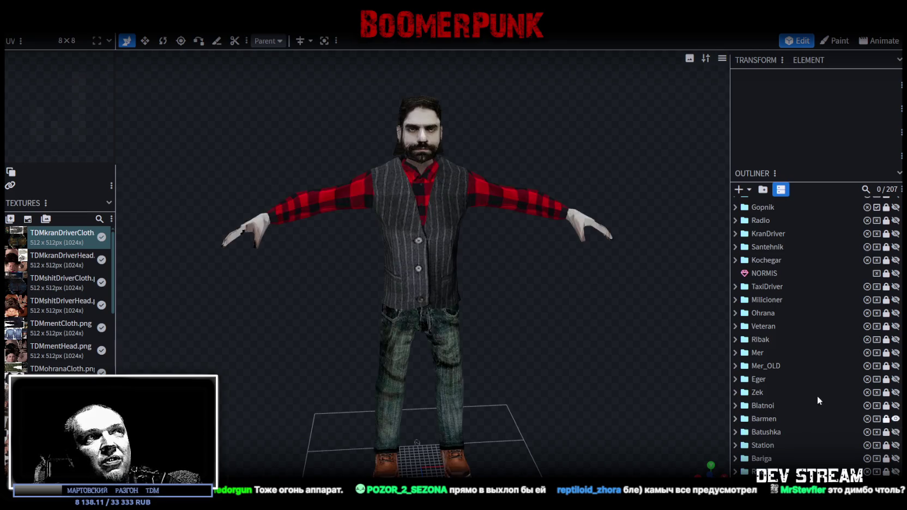
{"action": "mouse_move", "coordinate": [553, 365]}
{"action": "left_mouse_down"}
{"action": "mouse_move", "coordinate": [564, 362]}
{"action": "mouse_move", "coordinate": [549, 359]}
{"action": "left_mouse_up"}
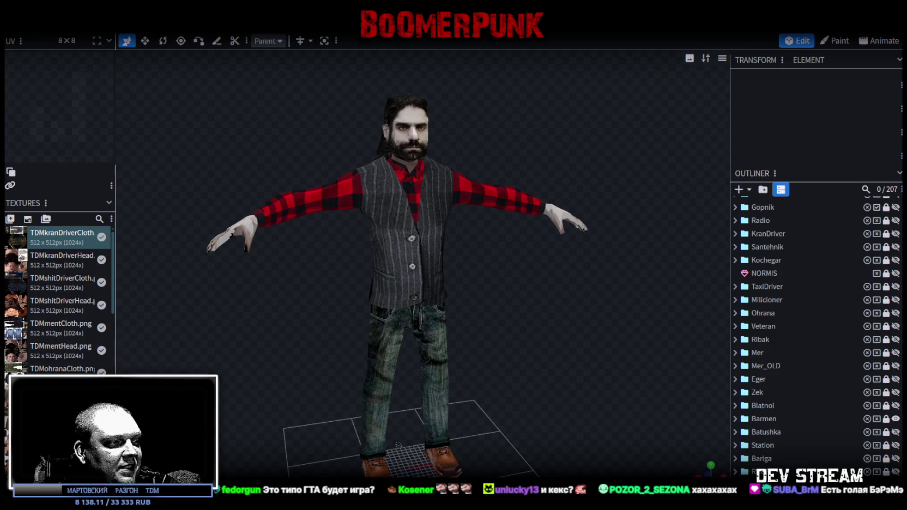
{"action": "key", "text": "super+d"}
{"action": "key", "text": "super+d"}
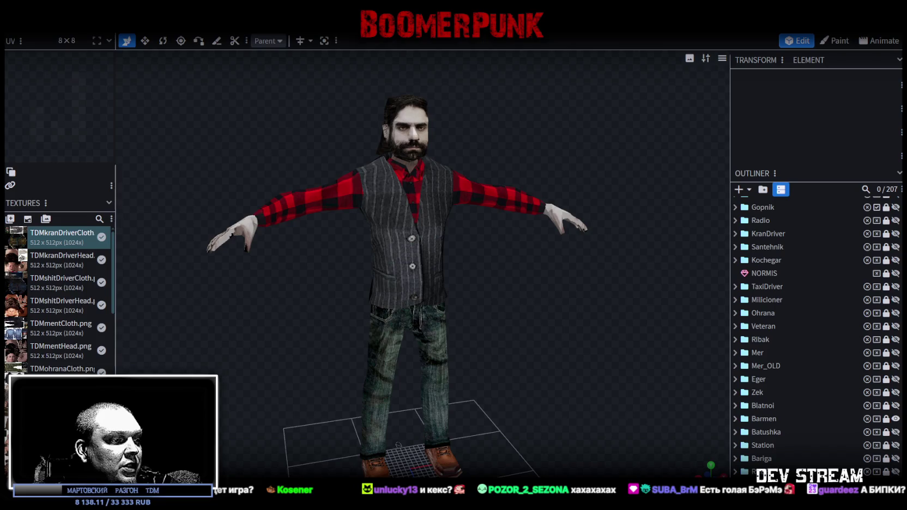
{"action": "key", "text": "alt+Tab"}
{"action": "mouse_move", "coordinate": [479, 275]}
{"action": "right_mouse_down"}
{"action": "mouse_move", "coordinate": [632, 266]}
{"action": "mouse_move", "coordinate": [599, 213]}
{"action": "mouse_move", "coordinate": [607, 235]}
{"action": "right_mouse_up"}
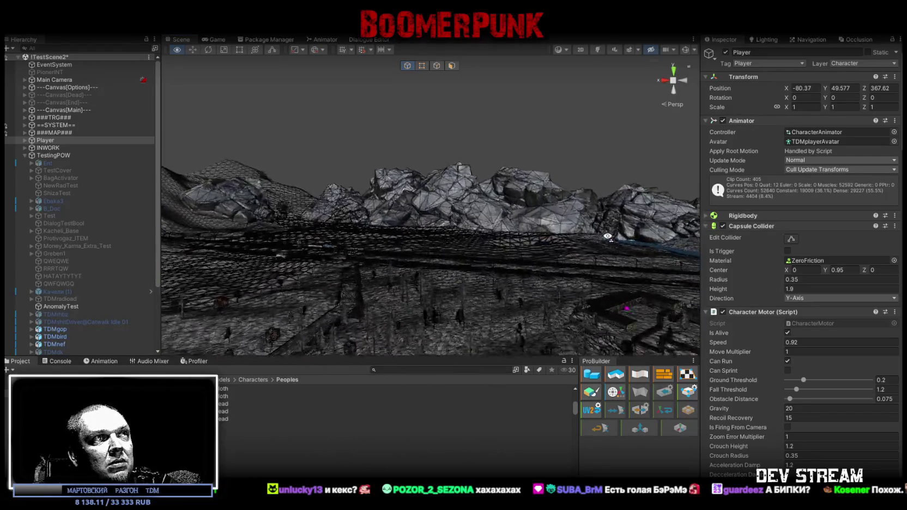
- Fly the Scene view past the trees and carriage down to the Player by the fence
{"action": "mouse_move", "coordinate": [553, 247]}
{"action": "right_mouse_down"}
{"action": "mouse_move", "coordinate": [396, 219]}
{"action": "mouse_move", "coordinate": [461, 269]}
{"action": "mouse_move", "coordinate": [363, 257]}
{"action": "mouse_move", "coordinate": [450, 236]}
{"action": "mouse_move", "coordinate": [403, 227]}
{"action": "right_mouse_up"}
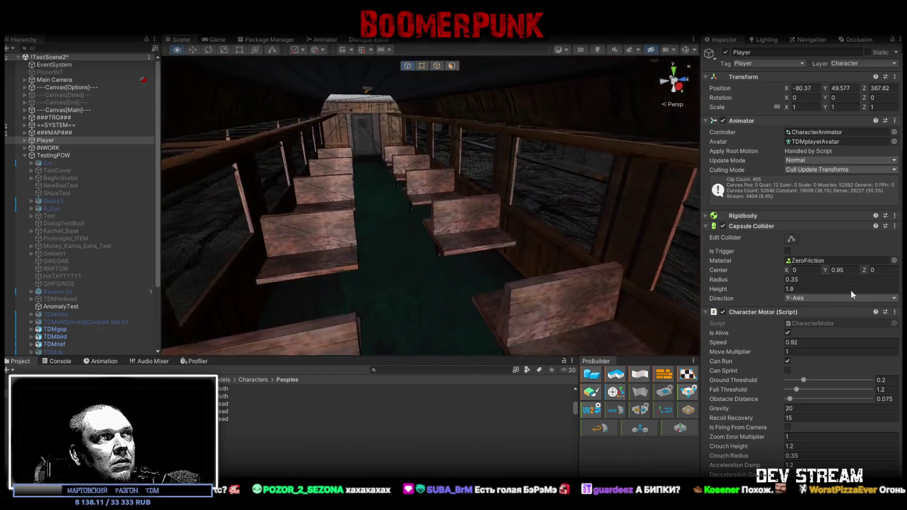
{"action": "mouse_move", "coordinate": [402, 227]}
{"action": "right_mouse_down"}
{"action": "mouse_move", "coordinate": [110, 296]}
{"action": "mouse_move", "coordinate": [654, 254]}
{"action": "mouse_move", "coordinate": [885, 296]}
{"action": "mouse_move", "coordinate": [409, 203]}
{"action": "right_mouse_up"}
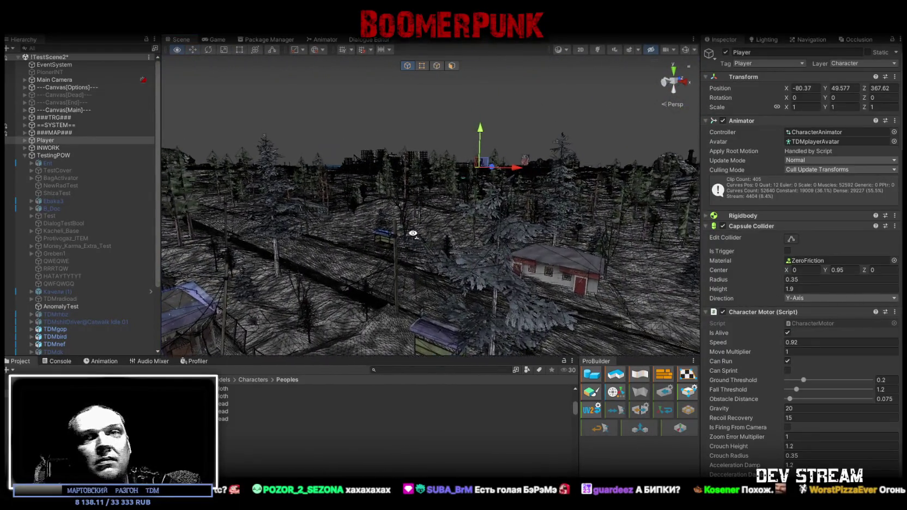
{"action": "mouse_move", "coordinate": [409, 204]}
{"action": "right_mouse_down"}
{"action": "mouse_move", "coordinate": [716, 296]}
{"action": "mouse_move", "coordinate": [621, 275]}
{"action": "right_mouse_up"}
{"action": "right_click_drag", "start_coordinate": [422, 279], "coordinate": [473, 283]}
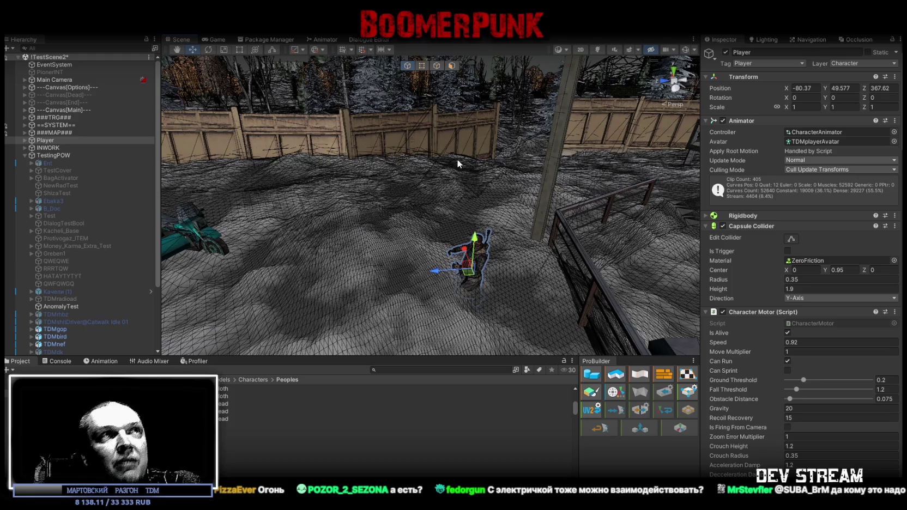
- Move in close on the Player character beside the vehicle
{"action": "mouse_move", "coordinate": [457, 158]}
{"action": "right_mouse_down"}
{"action": "mouse_move", "coordinate": [284, 207]}
{"action": "mouse_move", "coordinate": [619, 213]}
{"action": "mouse_move", "coordinate": [553, 226]}
{"action": "mouse_move", "coordinate": [488, 217]}
{"action": "right_mouse_up"}
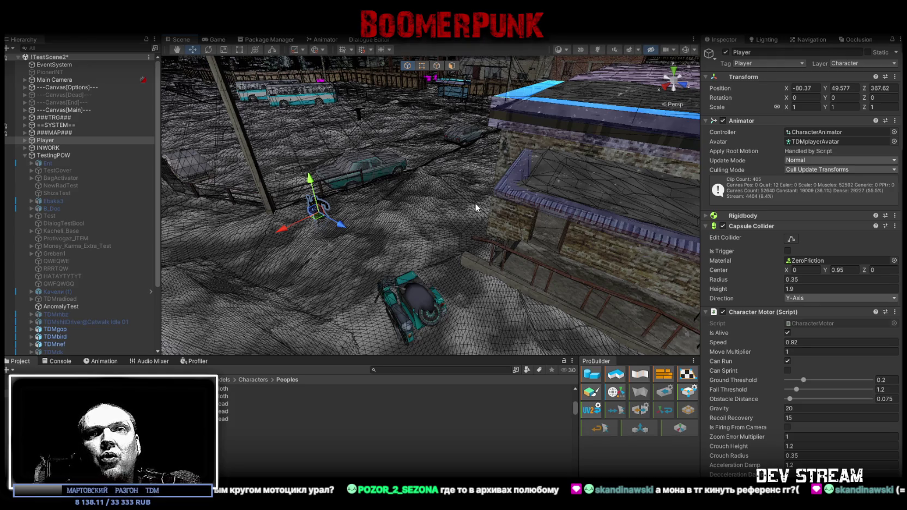
{"action": "mouse_move", "coordinate": [474, 203]}
{"action": "right_mouse_down"}
{"action": "mouse_move", "coordinate": [380, 174]}
{"action": "mouse_move", "coordinate": [370, 148]}
{"action": "mouse_move", "coordinate": [313, 154]}
{"action": "right_mouse_up"}
{"action": "key", "text": "w"}
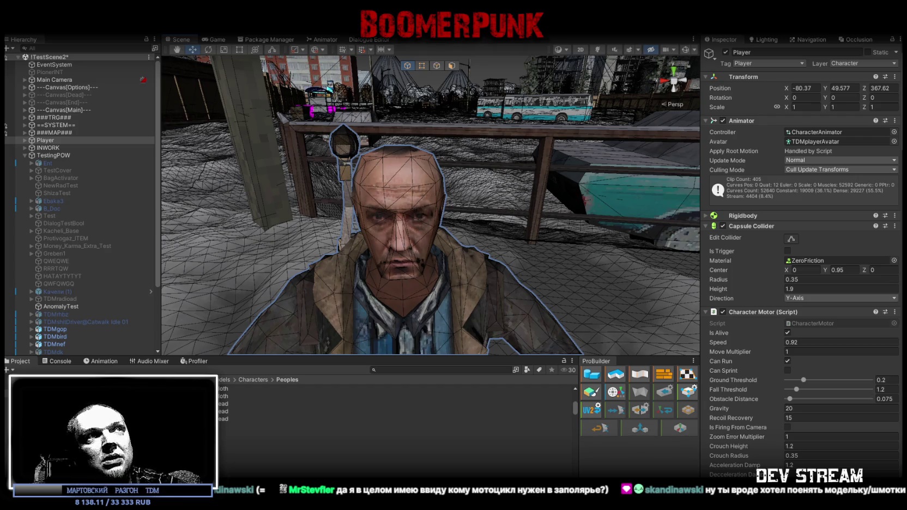
- Pull back over the buses and industrial town and select the building_y apartment block
{"action": "right_click_drag", "start_coordinate": [438, 296], "coordinate": [569, 254]}
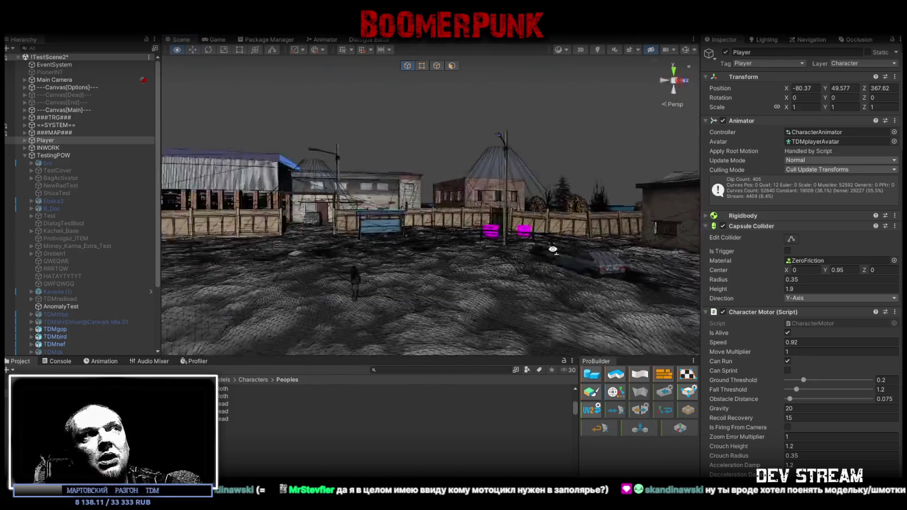
{"action": "mouse_move", "coordinate": [569, 254]}
{"action": "right_mouse_down"}
{"action": "mouse_move", "coordinate": [403, 230]}
{"action": "mouse_move", "coordinate": [208, 274]}
{"action": "mouse_move", "coordinate": [157, 269]}
{"action": "mouse_move", "coordinate": [247, 268]}
{"action": "mouse_move", "coordinate": [202, 279]}
{"action": "mouse_move", "coordinate": [265, 267]}
{"action": "mouse_move", "coordinate": [418, 267]}
{"action": "mouse_move", "coordinate": [405, 267]}
{"action": "right_mouse_up"}
{"action": "left_click", "coordinate": [373, 232]}
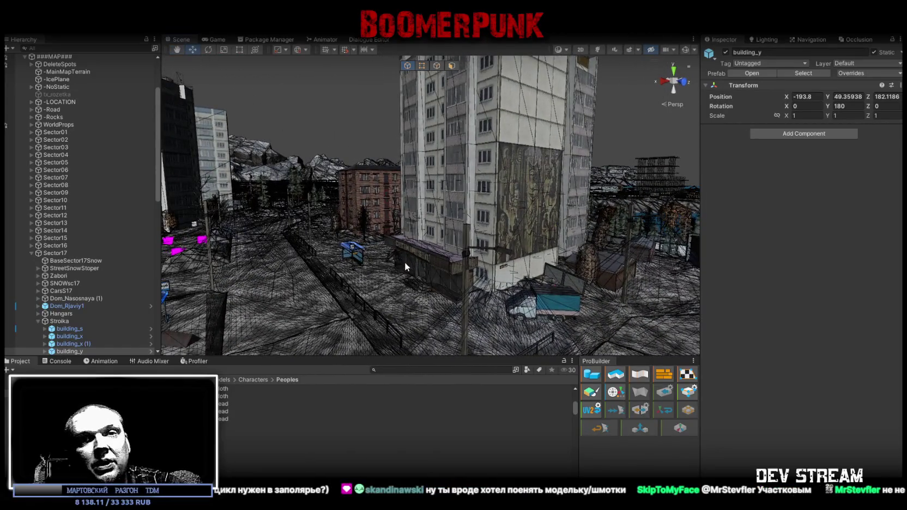
- Fly the Scene camera out toward the teal sidecar motorcycle in the fenced yard
{"action": "mouse_move", "coordinate": [405, 267]}
{"action": "right_mouse_down"}
{"action": "mouse_move", "coordinate": [558, 231]}
{"action": "mouse_move", "coordinate": [596, 245]}
{"action": "mouse_move", "coordinate": [572, 281]}
{"action": "mouse_move", "coordinate": [593, 297]}
{"action": "mouse_move", "coordinate": [525, 258]}
{"action": "mouse_move", "coordinate": [685, 266]}
{"action": "mouse_move", "coordinate": [322, 250]}
{"action": "mouse_move", "coordinate": [458, 229]}
{"action": "right_mouse_up"}
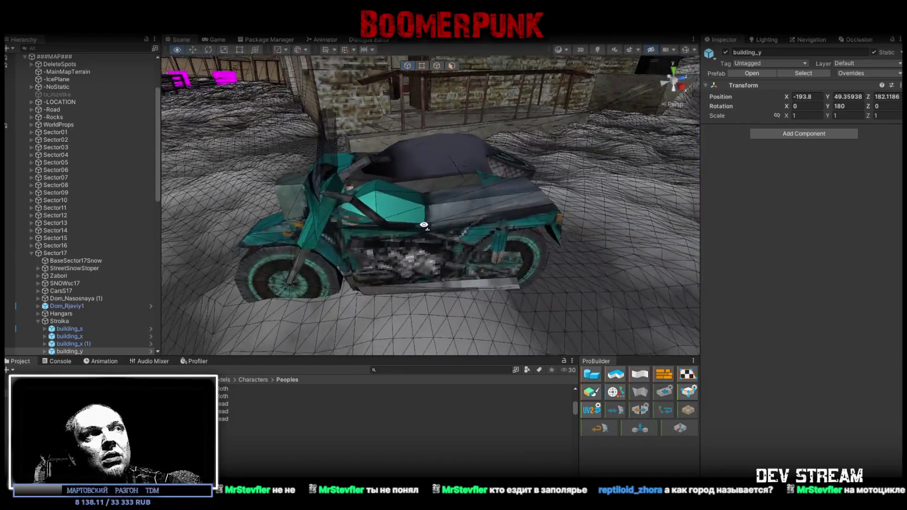
- Circle in close around the sidecar motorcycle, then pull back to a town overview
{"action": "right_click_drag", "start_coordinate": [459, 230], "coordinate": [423, 224]}
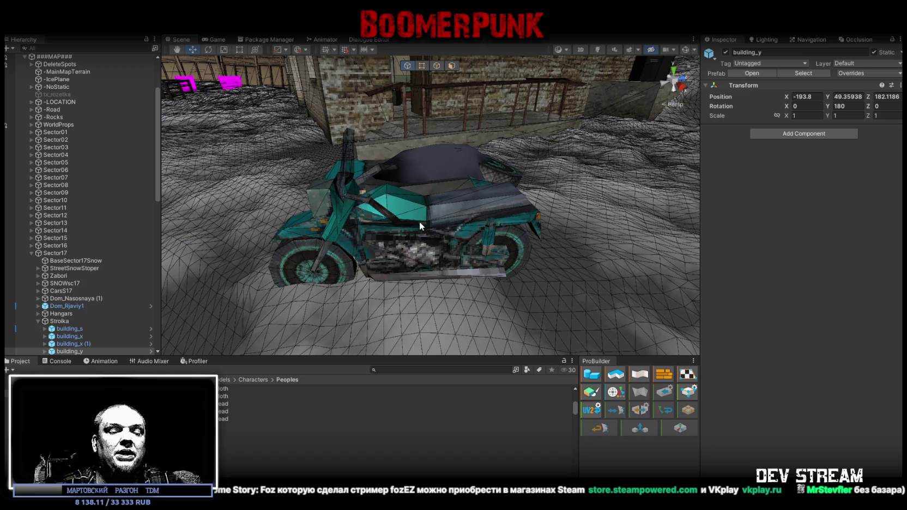
{"action": "mouse_move", "coordinate": [426, 218]}
{"action": "right_mouse_down"}
{"action": "mouse_move", "coordinate": [668, 172]}
{"action": "mouse_move", "coordinate": [529, 205]}
{"action": "mouse_move", "coordinate": [381, 209]}
{"action": "mouse_move", "coordinate": [443, 216]}
{"action": "right_mouse_up"}
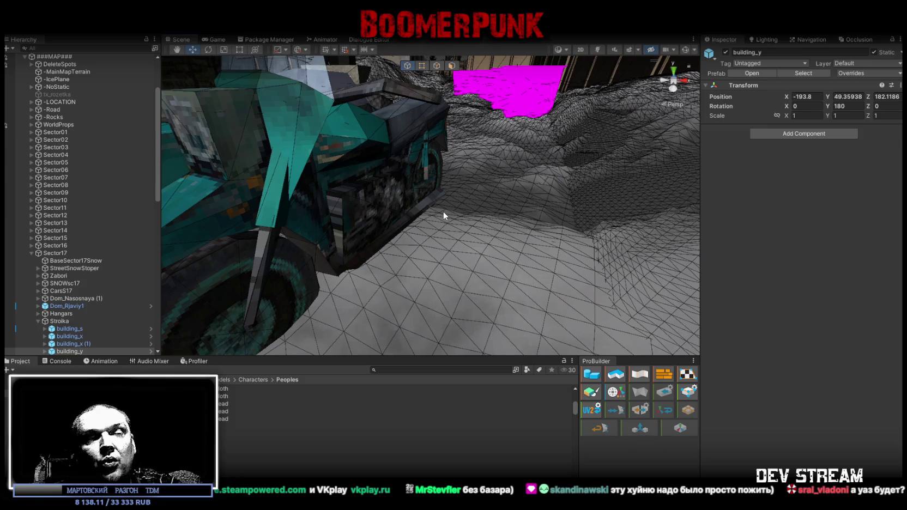
{"action": "mouse_move", "coordinate": [536, 172]}
{"action": "right_mouse_down"}
{"action": "mouse_move", "coordinate": [161, 147]}
{"action": "mouse_move", "coordinate": [284, 96]}
{"action": "mouse_move", "coordinate": [245, 98]}
{"action": "mouse_move", "coordinate": [295, 143]}
{"action": "mouse_move", "coordinate": [530, 113]}
{"action": "mouse_move", "coordinate": [426, 176]}
{"action": "mouse_move", "coordinate": [528, 167]}
{"action": "right_mouse_up"}
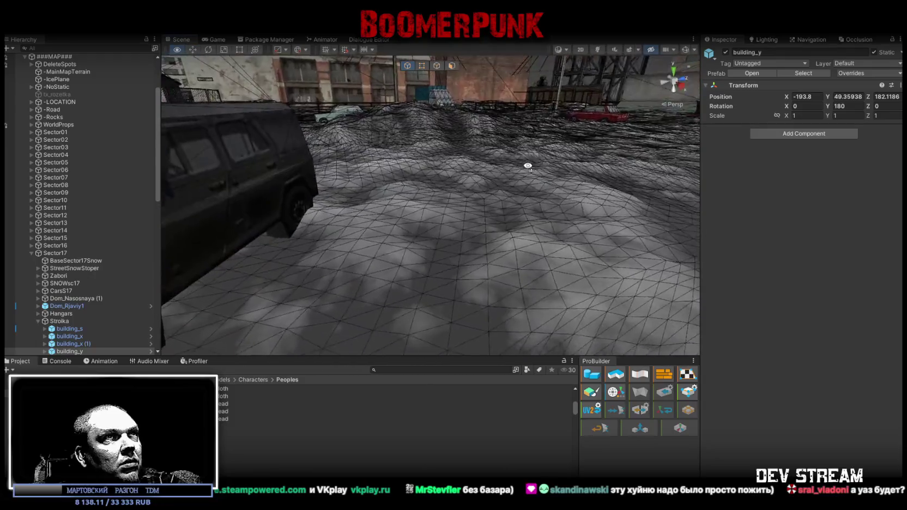
- Fly past the jeep and scaffolded tower, alongside the bus, toward the petrol station
{"action": "right_click_drag", "start_coordinate": [528, 167], "coordinate": [122, 118]}
{"action": "mouse_move", "coordinate": [56, 105]}
{"action": "right_mouse_down"}
{"action": "mouse_move", "coordinate": [44, 90]}
{"action": "mouse_move", "coordinate": [101, 104]}
{"action": "mouse_move", "coordinate": [124, 177]}
{"action": "mouse_move", "coordinate": [265, 214]}
{"action": "mouse_move", "coordinate": [346, 215]}
{"action": "mouse_move", "coordinate": [359, 127]}
{"action": "mouse_move", "coordinate": [173, 136]}
{"action": "right_mouse_up"}
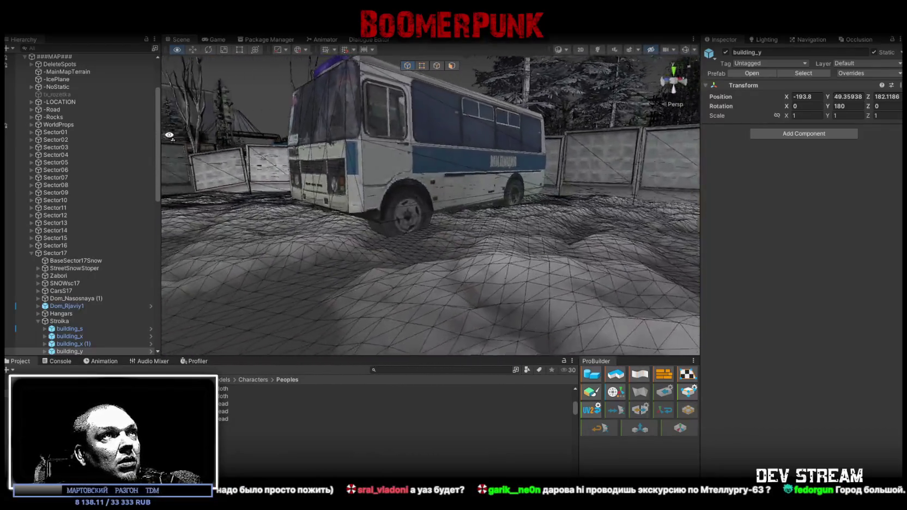
{"action": "mouse_move", "coordinate": [174, 136]}
{"action": "right_mouse_down"}
{"action": "mouse_move", "coordinate": [100, 146]}
{"action": "mouse_move", "coordinate": [470, 168]}
{"action": "mouse_move", "coordinate": [638, 160]}
{"action": "mouse_move", "coordinate": [335, 117]}
{"action": "mouse_move", "coordinate": [600, 159]}
{"action": "right_mouse_up"}
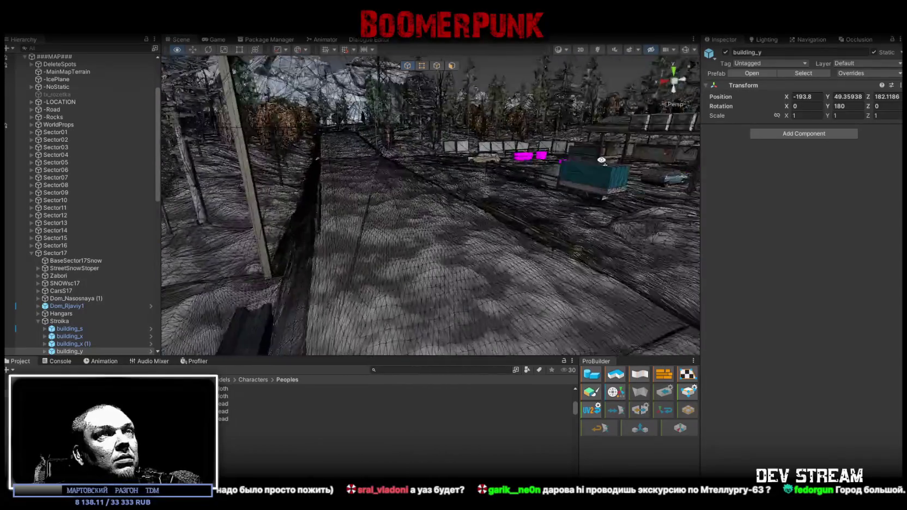
{"action": "mouse_move", "coordinate": [601, 159]}
{"action": "right_mouse_down"}
{"action": "mouse_move", "coordinate": [733, 131]}
{"action": "mouse_move", "coordinate": [641, 137]}
{"action": "mouse_move", "coordinate": [885, 141]}
{"action": "right_mouse_up"}
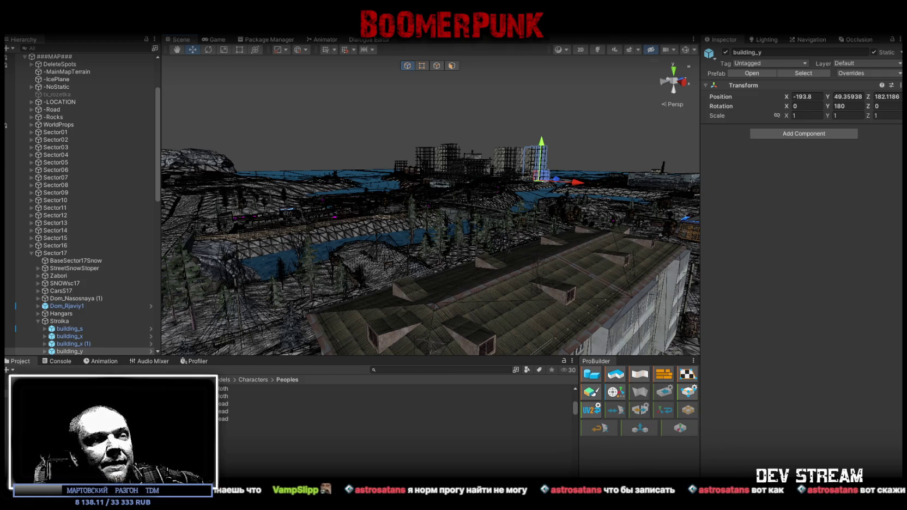
- Bring up the TDM folder of program shortcuts over Unity
{"action": "key", "text": "alt+Tab"}
{"action": "left_click", "coordinate": [355, 181]}
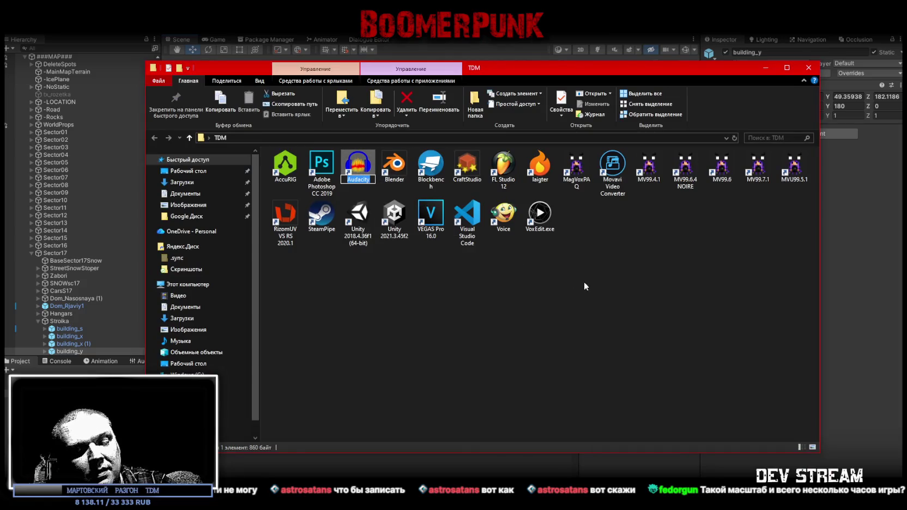
{"action": "left_click", "coordinate": [681, 381]}
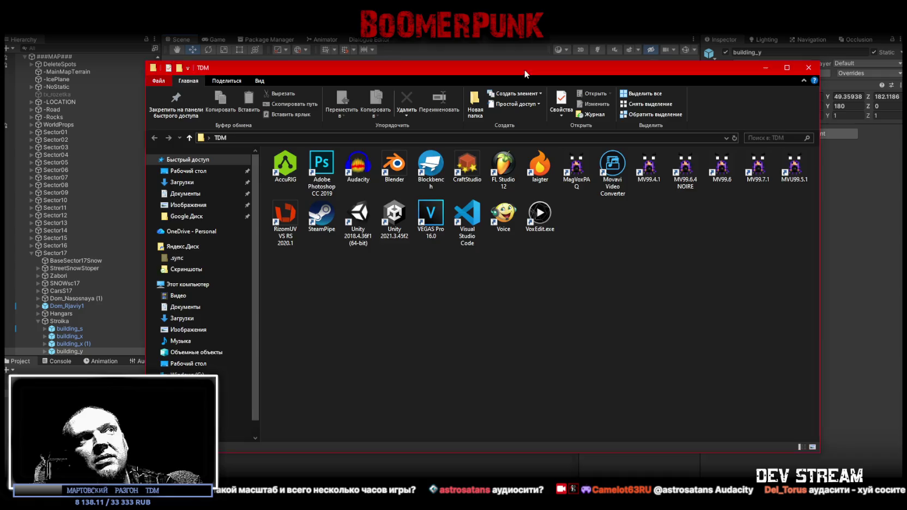
{"action": "key", "text": "alt+Tab"}
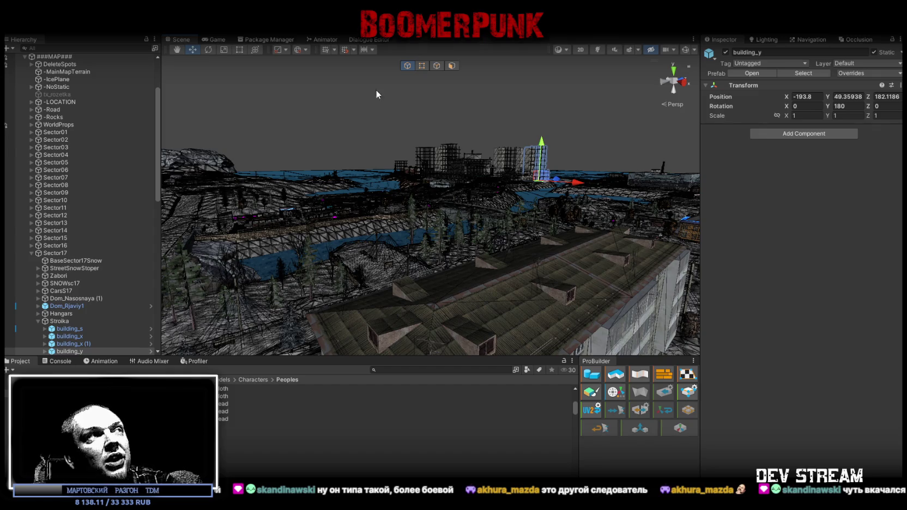
- Collapse Sector17 and ###MAP###, then frame and orbit closely around the Player object
{"action": "left_click", "coordinate": [31, 252]}
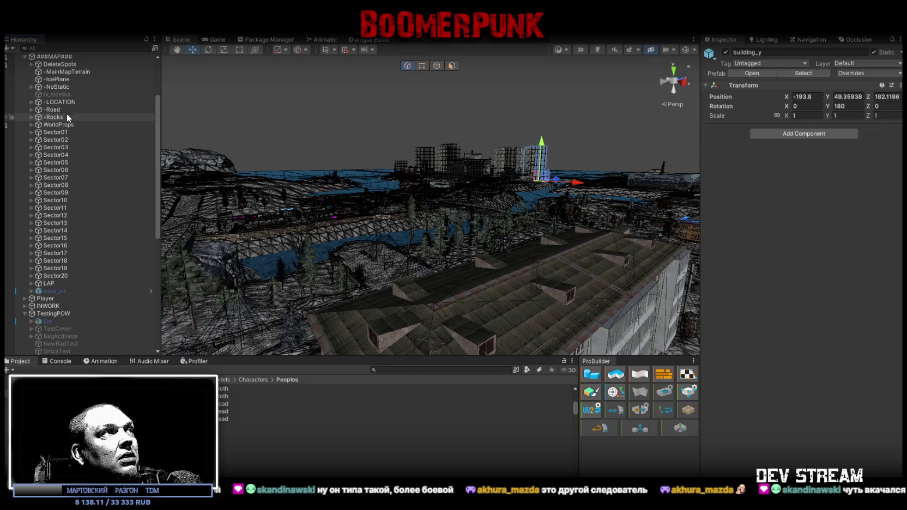
{"action": "scroll", "coordinate": [51, 154], "scroll_direction": "up", "scroll_amount": 5}
{"action": "left_click", "coordinate": [24, 133]}
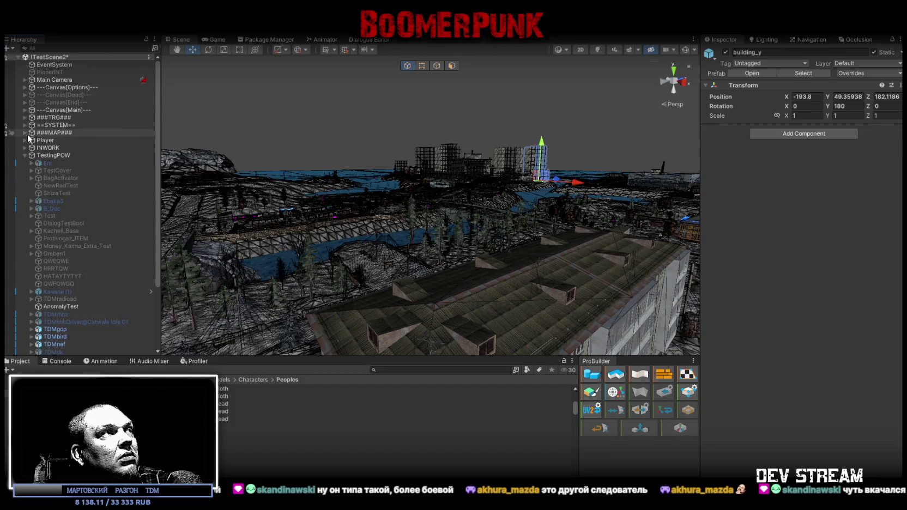
{"action": "double_click", "coordinate": [44, 140]}
{"action": "mouse_move", "coordinate": [344, 195]}
{"action": "right_mouse_down"}
{"action": "mouse_move", "coordinate": [220, 186]}
{"action": "mouse_move", "coordinate": [445, 207]}
{"action": "mouse_move", "coordinate": [365, 208]}
{"action": "mouse_move", "coordinate": [555, 259]}
{"action": "mouse_move", "coordinate": [580, 254]}
{"action": "right_mouse_up"}
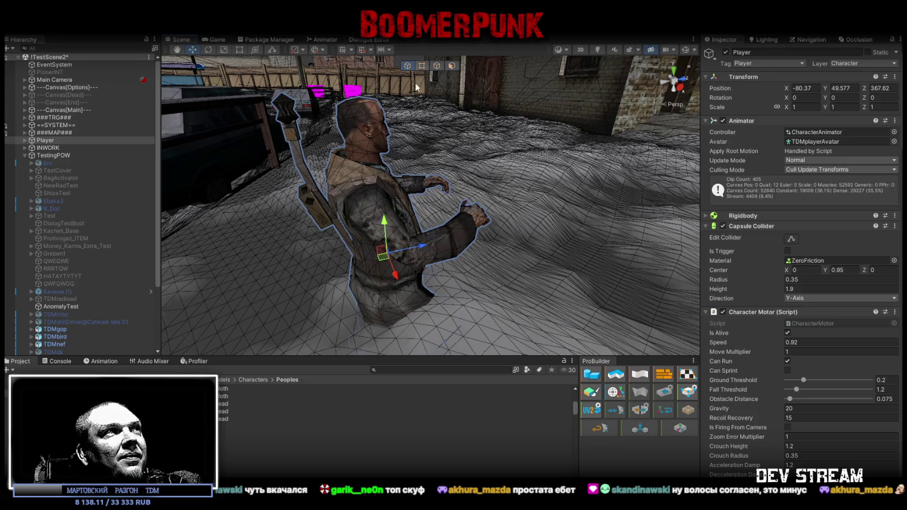
- Turn the Scene view from the Player toward the brick building and vehicle
{"action": "right_click_drag", "start_coordinate": [423, 73], "coordinate": [561, 126]}
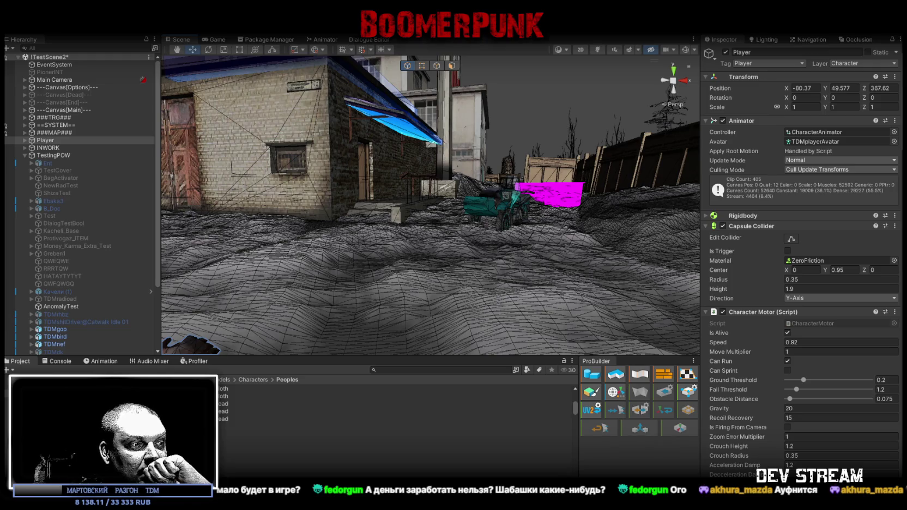
- Switch to Blockbench showing the bearded character in a plaid shirt and striped vest
{"action": "key", "text": "alt+Tab"}
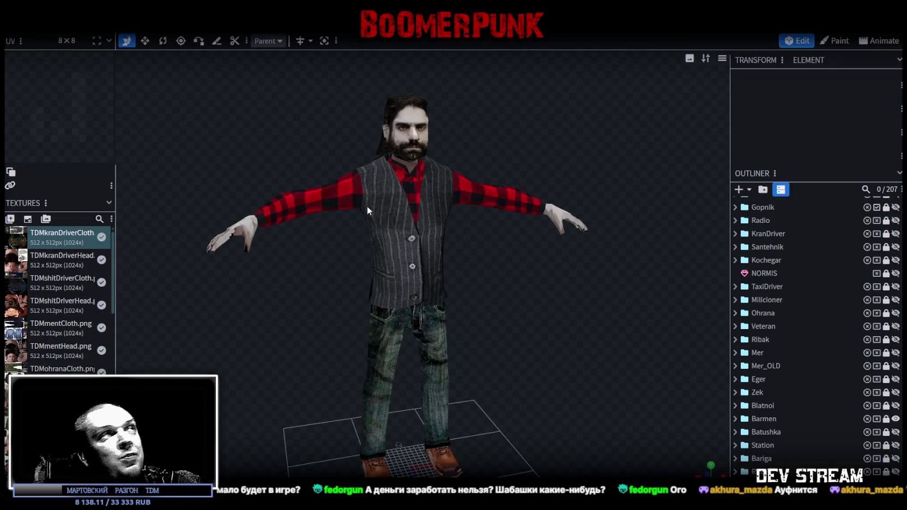
- Return to the Birdman project in Blockbench and expand its parts to pick the body
{"action": "key", "text": "alt+Tab"}
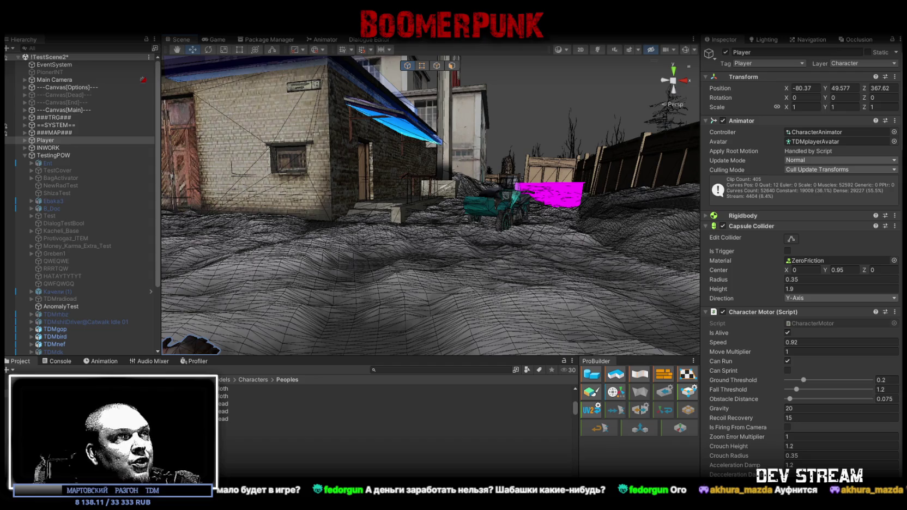
{"action": "key", "text": "alt+Tab"}
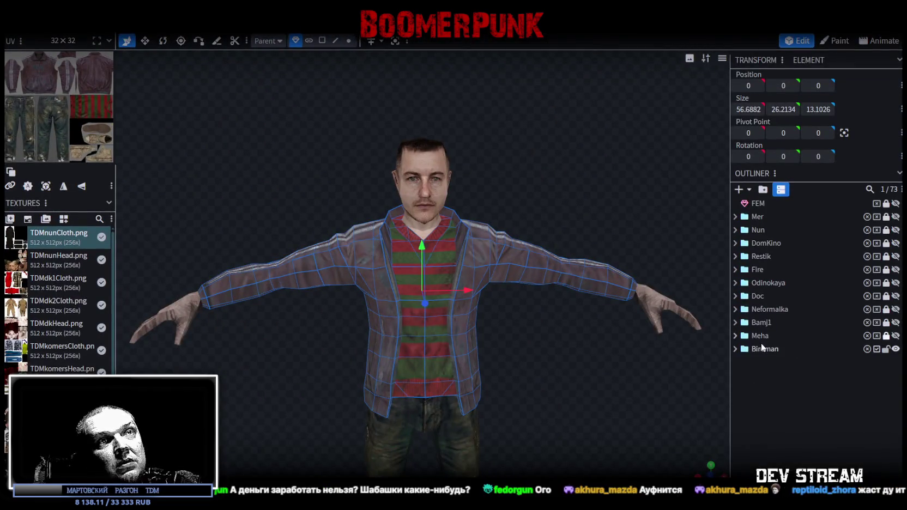
{"action": "left_click", "coordinate": [735, 348]}
{"action": "left_click", "coordinate": [782, 362]}
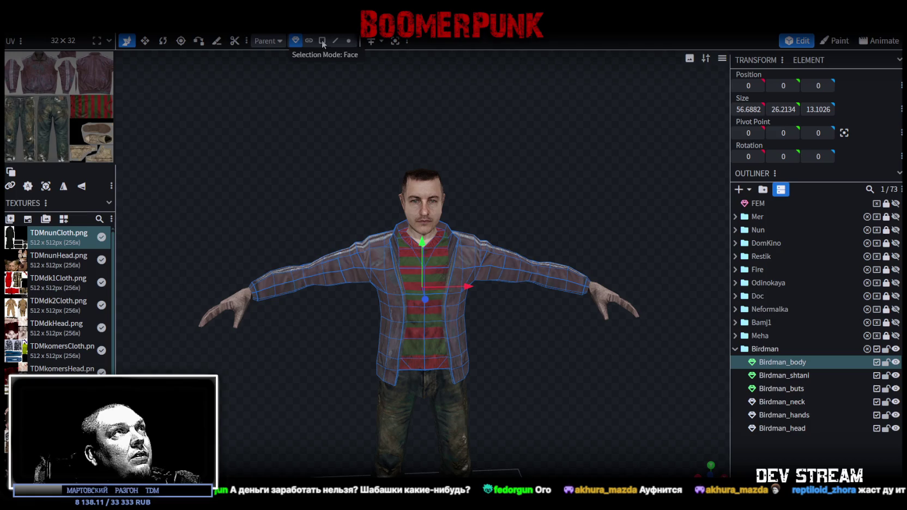
- Duplicate the Birdman_body jacket, lock the original, and hide the pants, shoes, neck, hands and head parts
{"action": "left_click", "coordinate": [322, 40]}
{"action": "scroll", "coordinate": [538, 294], "scroll_direction": "up", "scroll_amount": 5}
{"action": "left_click", "coordinate": [799, 375]}
{"action": "left_click", "coordinate": [799, 364]}
{"action": "key", "text": "ctrl+d"}
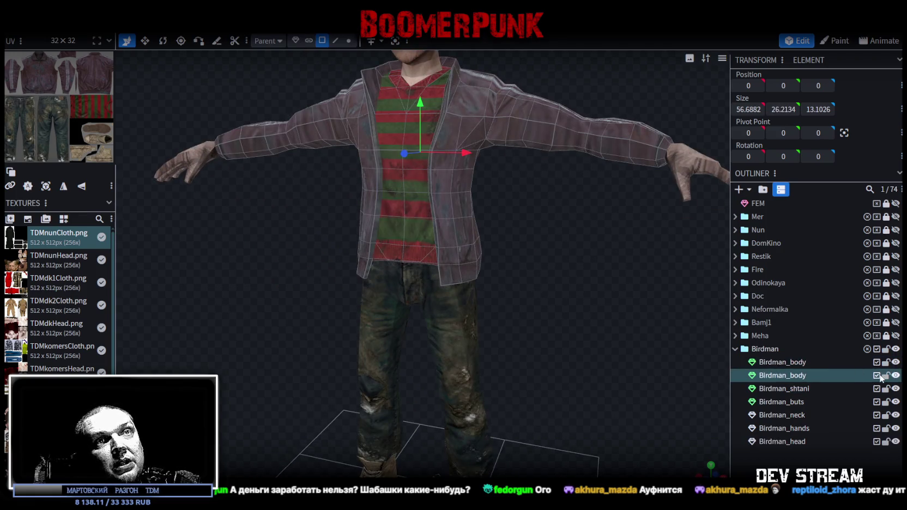
{"action": "left_click", "coordinate": [886, 362]}
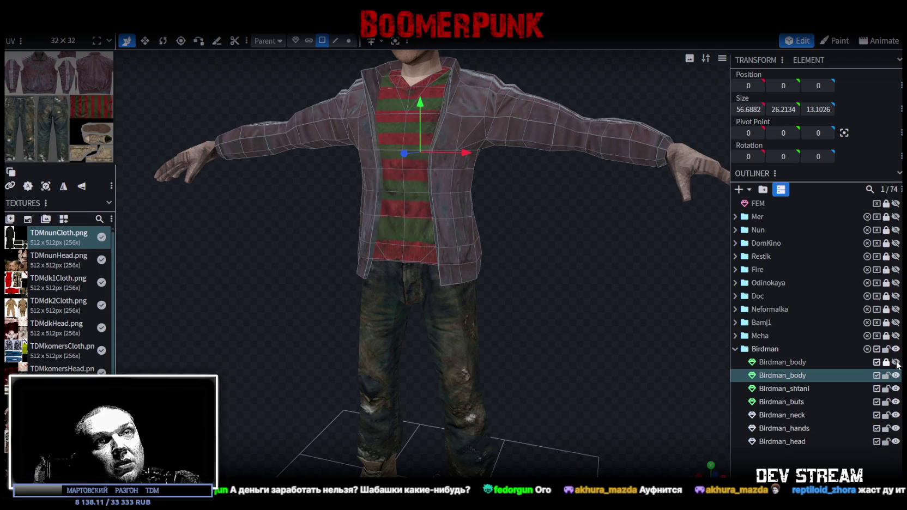
{"action": "left_click_drag", "start_coordinate": [895, 389], "coordinate": [896, 429]}
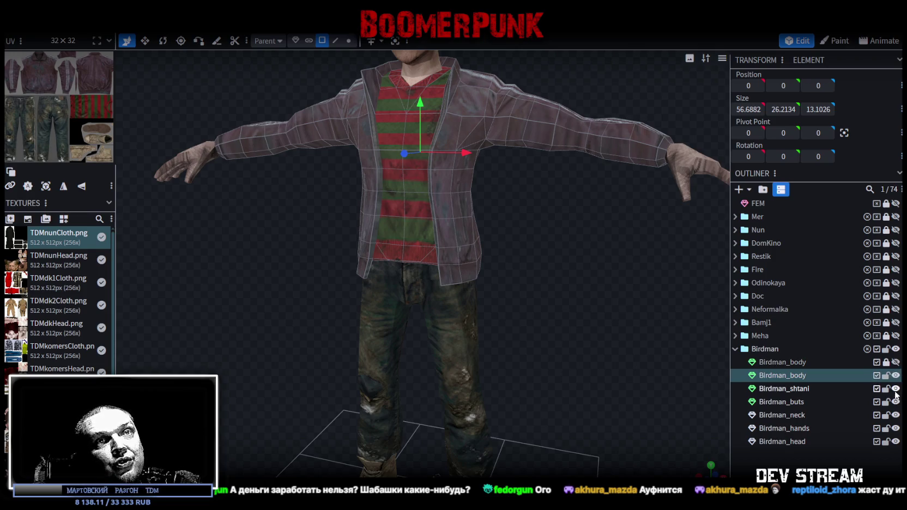
{"action": "left_click", "coordinate": [895, 442]}
- Inspect the collar and shoulders in vertex mode and pick a face at the jacket's neck opening
{"action": "mouse_move", "coordinate": [589, 257]}
{"action": "left_mouse_down"}
{"action": "mouse_move", "coordinate": [601, 312]}
{"action": "mouse_move", "coordinate": [548, 289]}
{"action": "mouse_move", "coordinate": [445, 327]}
{"action": "mouse_move", "coordinate": [425, 348]}
{"action": "mouse_move", "coordinate": [461, 344]}
{"action": "left_mouse_up"}
{"action": "scroll", "coordinate": [556, 315], "scroll_direction": "up", "scroll_amount": 3}
{"action": "mouse_move", "coordinate": [456, 199]}
{"action": "left_mouse_down"}
{"action": "mouse_move", "coordinate": [492, 224]}
{"action": "mouse_move", "coordinate": [424, 229]}
{"action": "mouse_move", "coordinate": [384, 217]}
{"action": "mouse_move", "coordinate": [426, 178]}
{"action": "mouse_move", "coordinate": [478, 218]}
{"action": "mouse_move", "coordinate": [477, 58]}
{"action": "left_mouse_up"}
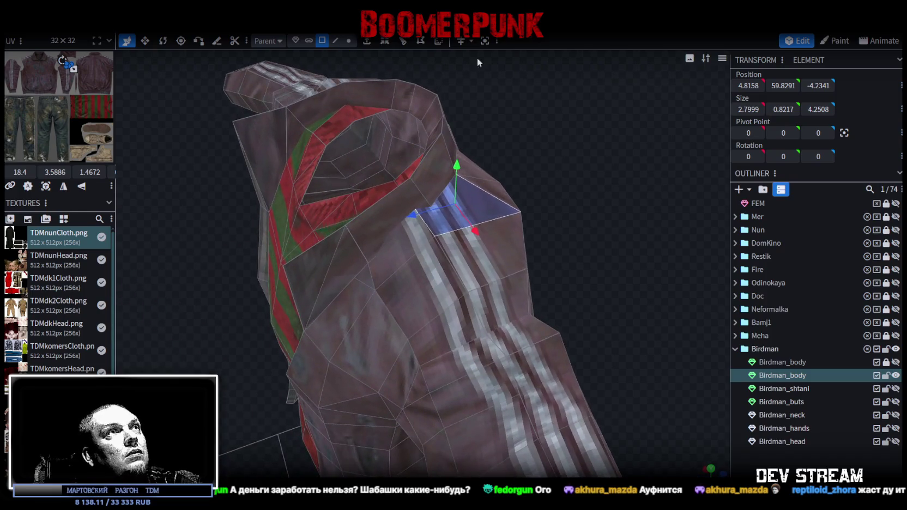
{"action": "left_click", "coordinate": [349, 40]}
{"action": "scroll", "coordinate": [543, 181], "scroll_direction": "up", "scroll_amount": 3}
{"action": "scroll", "coordinate": [532, 185], "scroll_direction": "up", "scroll_amount": 3}
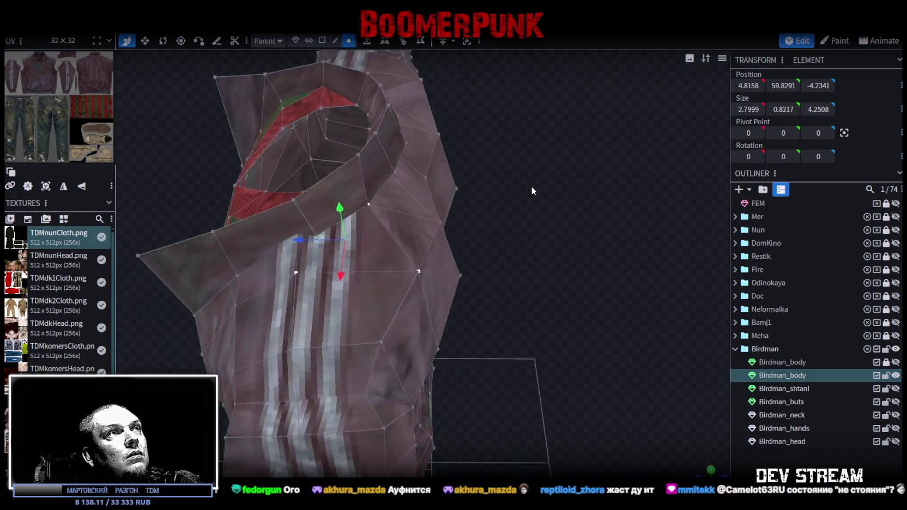
{"action": "scroll", "coordinate": [524, 168], "scroll_direction": "up", "scroll_amount": 3}
{"action": "mouse_move", "coordinate": [524, 164]}
{"action": "left_mouse_down"}
{"action": "mouse_move", "coordinate": [573, 177]}
{"action": "mouse_move", "coordinate": [519, 114]}
{"action": "left_mouse_up"}
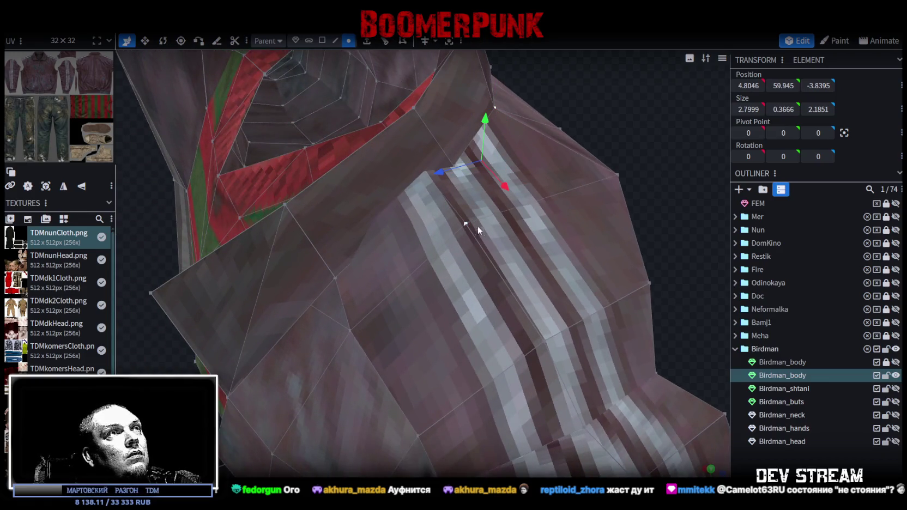
{"action": "scroll", "coordinate": [486, 160], "scroll_direction": "down", "scroll_amount": 5}
{"action": "mouse_move", "coordinate": [486, 160]}
{"action": "left_mouse_down"}
{"action": "mouse_move", "coordinate": [521, 281]}
{"action": "mouse_move", "coordinate": [549, 313]}
{"action": "mouse_move", "coordinate": [568, 313]}
{"action": "mouse_move", "coordinate": [541, 319]}
{"action": "mouse_move", "coordinate": [454, 228]}
{"action": "left_mouse_up"}
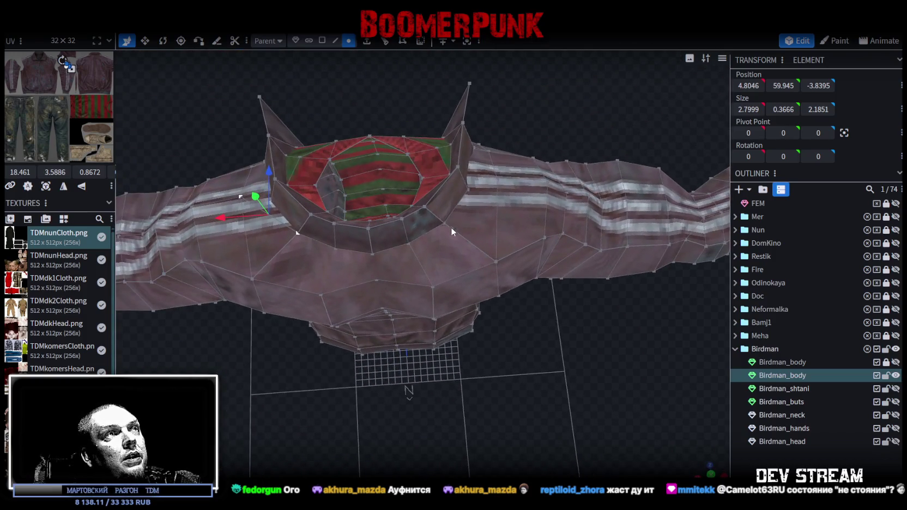
{"action": "left_click", "coordinate": [499, 180]}
{"action": "mouse_move", "coordinate": [553, 327]}
{"action": "left_mouse_down"}
{"action": "mouse_move", "coordinate": [514, 306]}
{"action": "mouse_move", "coordinate": [671, 303]}
{"action": "mouse_move", "coordinate": [284, 309]}
{"action": "mouse_move", "coordinate": [297, 324]}
{"action": "mouse_move", "coordinate": [294, 360]}
{"action": "mouse_move", "coordinate": [389, 289]}
{"action": "mouse_move", "coordinate": [483, 326]}
{"action": "mouse_move", "coordinate": [513, 320]}
{"action": "mouse_move", "coordinate": [495, 317]}
{"action": "mouse_move", "coordinate": [513, 287]}
{"action": "left_mouse_up"}
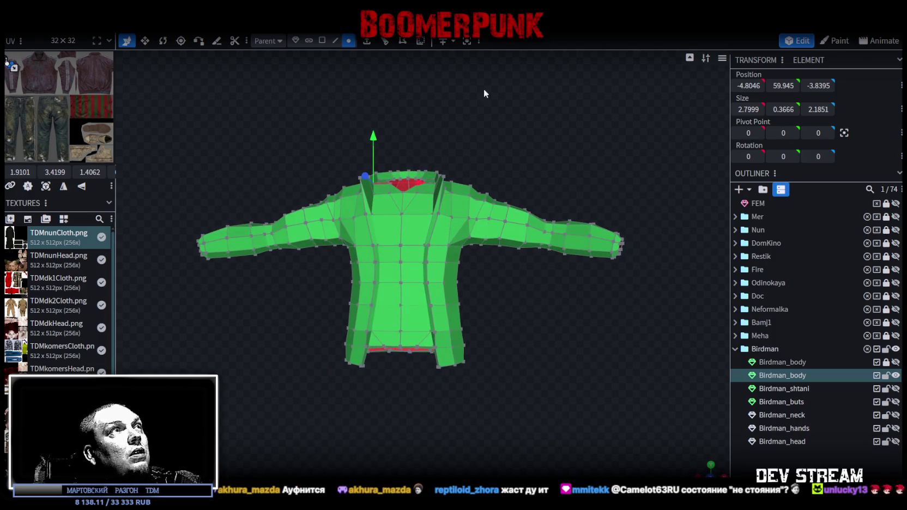
{"action": "mouse_move", "coordinate": [719, 328]}
{"action": "left_mouse_down"}
{"action": "mouse_move", "coordinate": [559, 369]}
{"action": "mouse_move", "coordinate": [533, 278]}
{"action": "mouse_move", "coordinate": [522, 319]}
{"action": "left_mouse_up"}
{"action": "scroll", "coordinate": [559, 369], "scroll_direction": "down", "scroll_amount": 3}
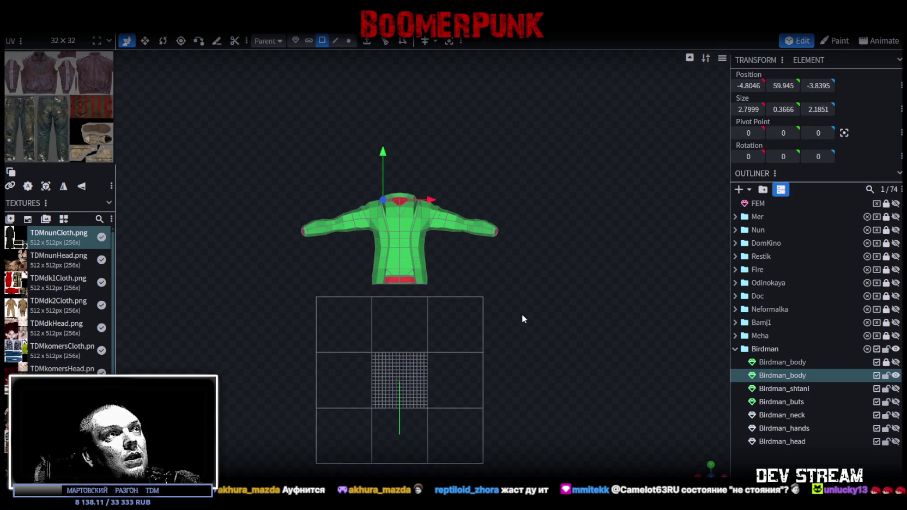
{"action": "scroll", "coordinate": [522, 319], "scroll_direction": "up", "scroll_amount": 3}
{"action": "right_click_drag", "start_coordinate": [535, 280], "coordinate": [554, 363]}
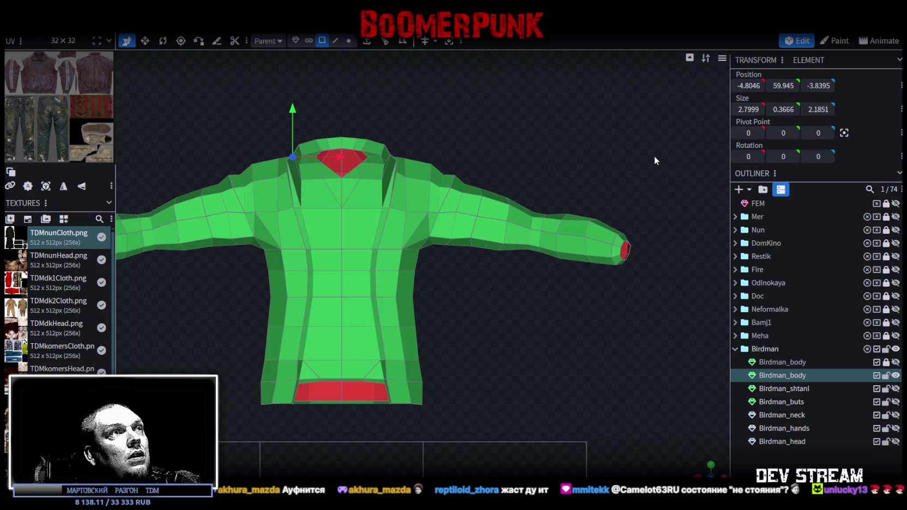
{"action": "mouse_move", "coordinate": [714, 471]}
{"action": "left_mouse_down"}
{"action": "mouse_move", "coordinate": [548, 416]}
{"action": "mouse_move", "coordinate": [540, 377]}
{"action": "mouse_move", "coordinate": [584, 346]}
{"action": "mouse_move", "coordinate": [496, 333]}
{"action": "mouse_move", "coordinate": [535, 336]}
{"action": "mouse_move", "coordinate": [489, 348]}
{"action": "mouse_move", "coordinate": [510, 287]}
{"action": "mouse_move", "coordinate": [597, 272]}
{"action": "mouse_move", "coordinate": [536, 304]}
{"action": "mouse_move", "coordinate": [520, 335]}
{"action": "mouse_move", "coordinate": [551, 350]}
{"action": "mouse_move", "coordinate": [517, 357]}
{"action": "mouse_move", "coordinate": [538, 351]}
{"action": "mouse_move", "coordinate": [513, 348]}
{"action": "mouse_move", "coordinate": [549, 339]}
{"action": "mouse_move", "coordinate": [532, 334]}
{"action": "mouse_move", "coordinate": [417, 335]}
{"action": "mouse_move", "coordinate": [444, 325]}
{"action": "mouse_move", "coordinate": [518, 329]}
{"action": "mouse_move", "coordinate": [564, 382]}
{"action": "left_mouse_up"}
{"action": "scroll", "coordinate": [634, 221], "scroll_direction": "down", "scroll_amount": 2}
- Box-select the jacket's whole right sleeve and check it from the back
{"action": "mouse_move", "coordinate": [620, 198]}
{"action": "left_mouse_down"}
{"action": "mouse_move", "coordinate": [434, 351]}
{"action": "mouse_move", "coordinate": [414, 409]}
{"action": "mouse_move", "coordinate": [631, 375]}
{"action": "mouse_move", "coordinate": [562, 378]}
{"action": "mouse_move", "coordinate": [553, 404]}
{"action": "mouse_move", "coordinate": [602, 367]}
{"action": "mouse_move", "coordinate": [637, 360]}
{"action": "mouse_move", "coordinate": [385, 301]}
{"action": "mouse_move", "coordinate": [464, 248]}
{"action": "left_mouse_up"}
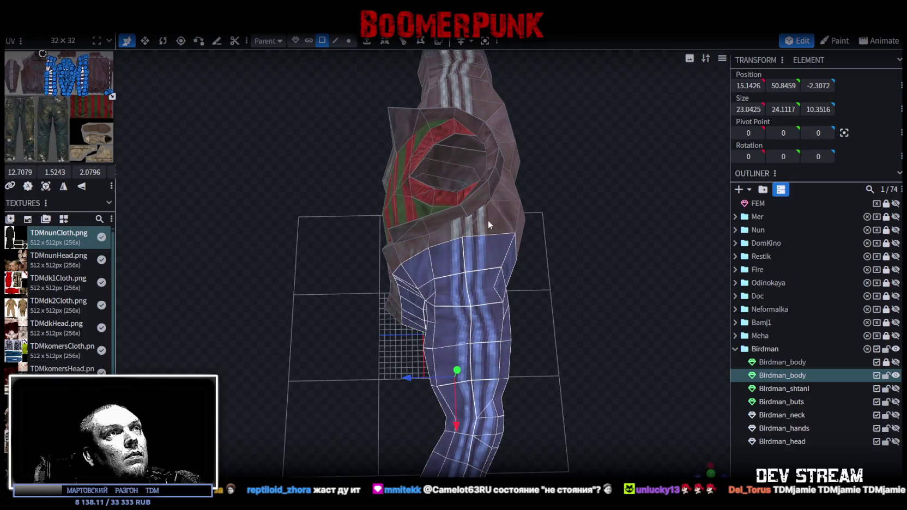
{"action": "mouse_move", "coordinate": [600, 242]}
{"action": "left_mouse_down"}
{"action": "mouse_move", "coordinate": [573, 330]}
{"action": "mouse_move", "coordinate": [572, 372]}
{"action": "mouse_move", "coordinate": [468, 255]}
{"action": "left_mouse_up"}
{"action": "mouse_move", "coordinate": [559, 403]}
{"action": "left_mouse_down"}
{"action": "mouse_move", "coordinate": [676, 372]}
{"action": "mouse_move", "coordinate": [648, 349]}
{"action": "mouse_move", "coordinate": [549, 391]}
{"action": "mouse_move", "coordinate": [563, 322]}
{"action": "mouse_move", "coordinate": [630, 333]}
{"action": "mouse_move", "coordinate": [641, 322]}
{"action": "mouse_move", "coordinate": [502, 327]}
{"action": "mouse_move", "coordinate": [469, 312]}
{"action": "mouse_move", "coordinate": [427, 263]}
{"action": "mouse_move", "coordinate": [425, 300]}
{"action": "mouse_move", "coordinate": [450, 331]}
{"action": "mouse_move", "coordinate": [547, 335]}
{"action": "mouse_move", "coordinate": [540, 328]}
{"action": "mouse_move", "coordinate": [493, 346]}
{"action": "mouse_move", "coordinate": [496, 326]}
{"action": "mouse_move", "coordinate": [477, 350]}
{"action": "mouse_move", "coordinate": [358, 294]}
{"action": "left_mouse_up"}
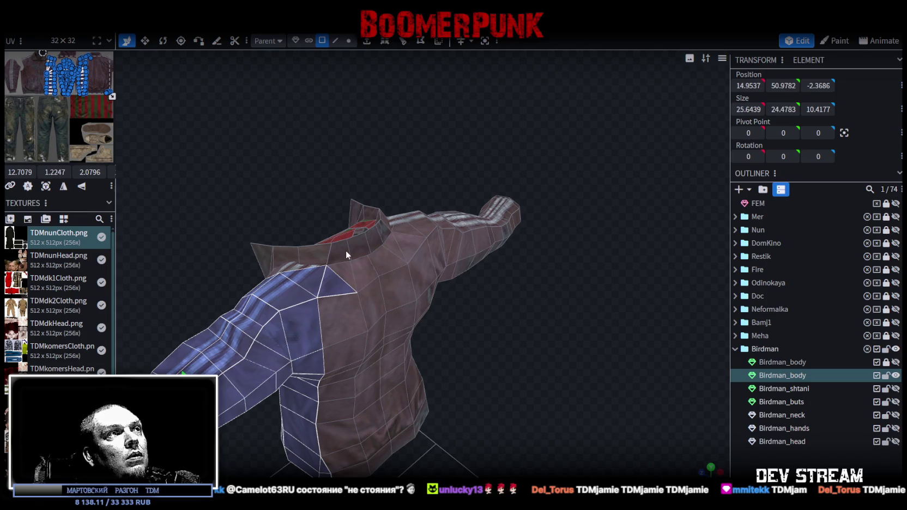
- Add another collar face and the front panel faces to the selection, leaving the striped shirt out
{"action": "left_click", "coordinate": [378, 242], "text": "shift"}
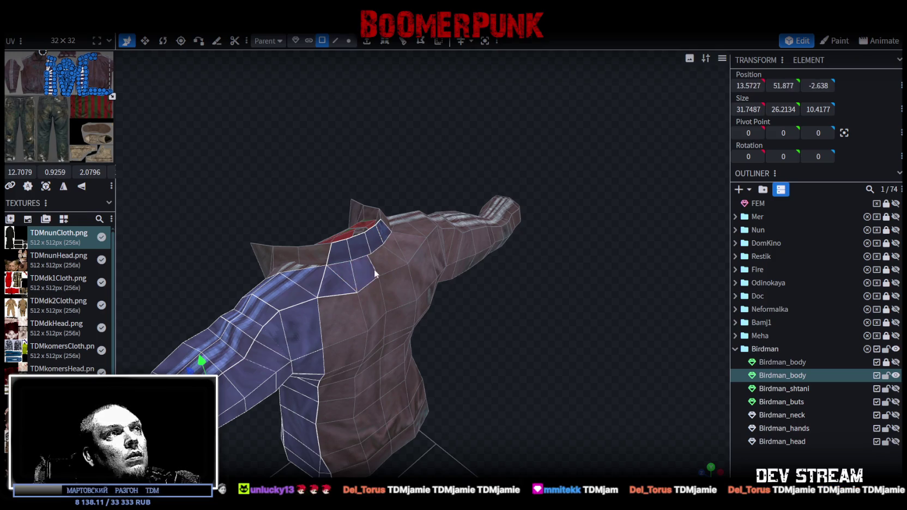
{"action": "key", "text": "KP_1"}
{"action": "left_click", "coordinate": [425, 253], "text": "shift"}
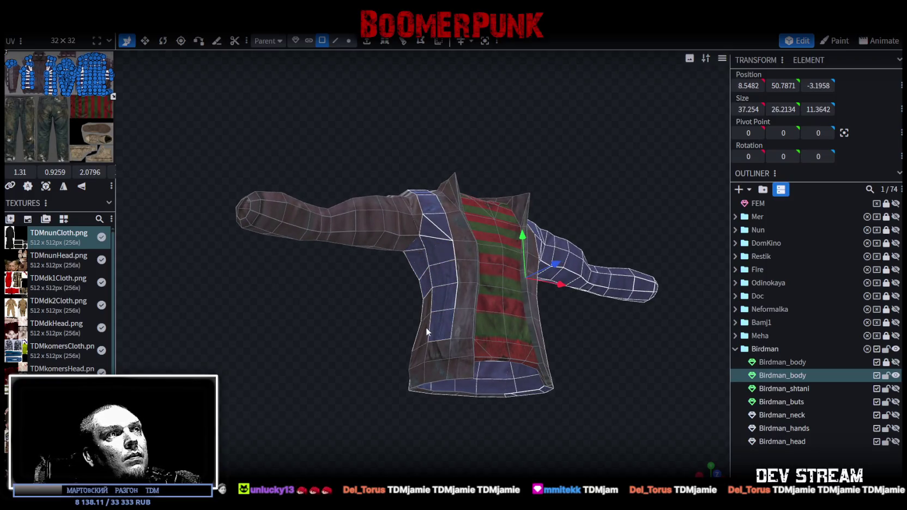
{"action": "mouse_move", "coordinate": [419, 361]}
{"action": "left_mouse_down"}
{"action": "mouse_move", "coordinate": [386, 354]}
{"action": "mouse_move", "coordinate": [447, 356]}
{"action": "left_mouse_up"}
{"action": "mouse_move", "coordinate": [572, 331]}
{"action": "left_mouse_down"}
{"action": "mouse_move", "coordinate": [424, 358]}
{"action": "mouse_move", "coordinate": [338, 361]}
{"action": "mouse_move", "coordinate": [388, 411]}
{"action": "mouse_move", "coordinate": [444, 423]}
{"action": "mouse_move", "coordinate": [659, 407]}
{"action": "mouse_move", "coordinate": [508, 312]}
{"action": "mouse_move", "coordinate": [513, 321]}
{"action": "left_mouse_up"}
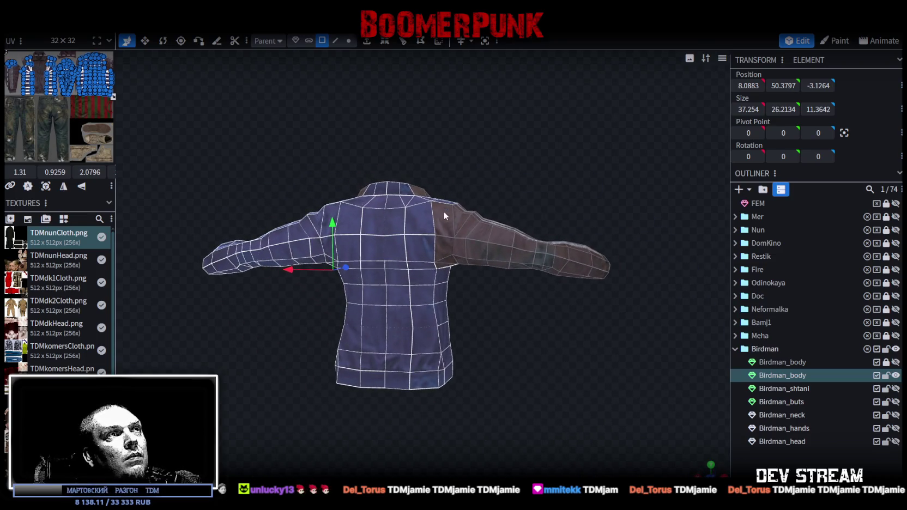
{"action": "mouse_move", "coordinate": [494, 306]}
{"action": "left_mouse_down"}
{"action": "mouse_move", "coordinate": [452, 259]}
{"action": "mouse_move", "coordinate": [280, 316]}
{"action": "mouse_move", "coordinate": [474, 389]}
{"action": "mouse_move", "coordinate": [523, 375]}
{"action": "mouse_move", "coordinate": [579, 279]}
{"action": "left_mouse_up"}
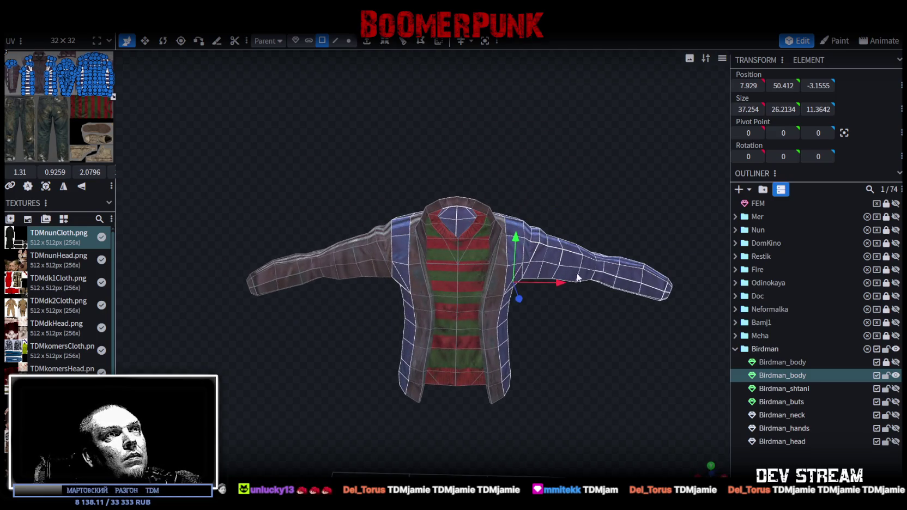
- Split the selected jacket faces, then the left sleeve, off into their own meshes
{"action": "right_click", "coordinate": [557, 261]}
{"action": "left_click", "coordinate": [600, 312]}
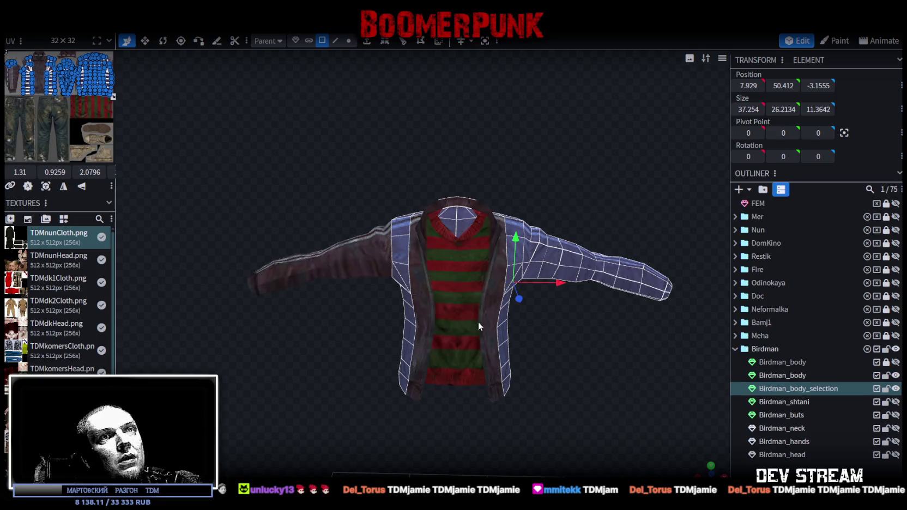
{"action": "left_click_drag", "start_coordinate": [508, 322], "coordinate": [329, 333]}
{"action": "left_click", "coordinate": [337, 254]}
{"action": "left_click_drag", "start_coordinate": [180, 172], "coordinate": [405, 306]}
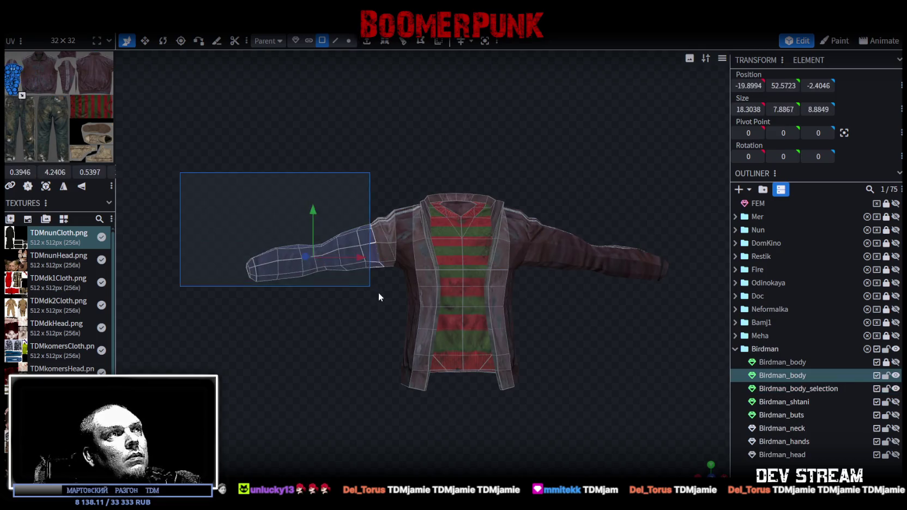
{"action": "right_click", "coordinate": [280, 262]}
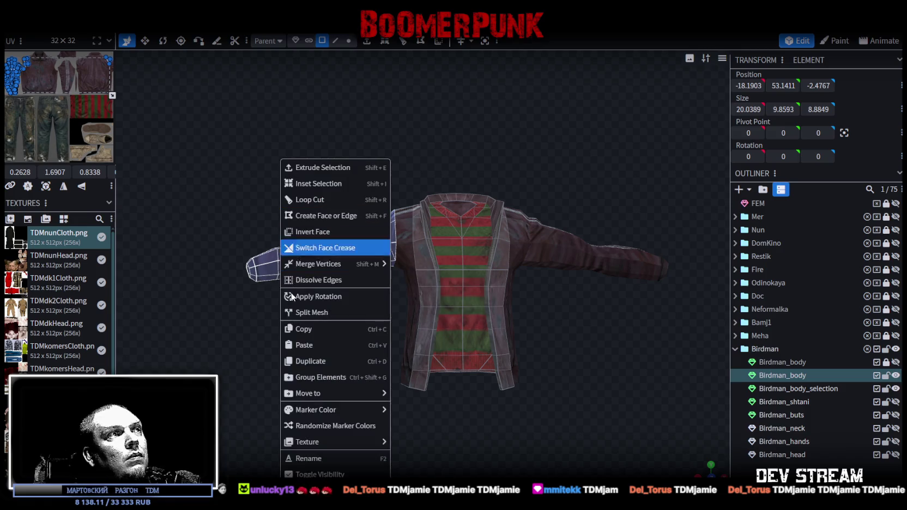
{"action": "left_click", "coordinate": [317, 315]}
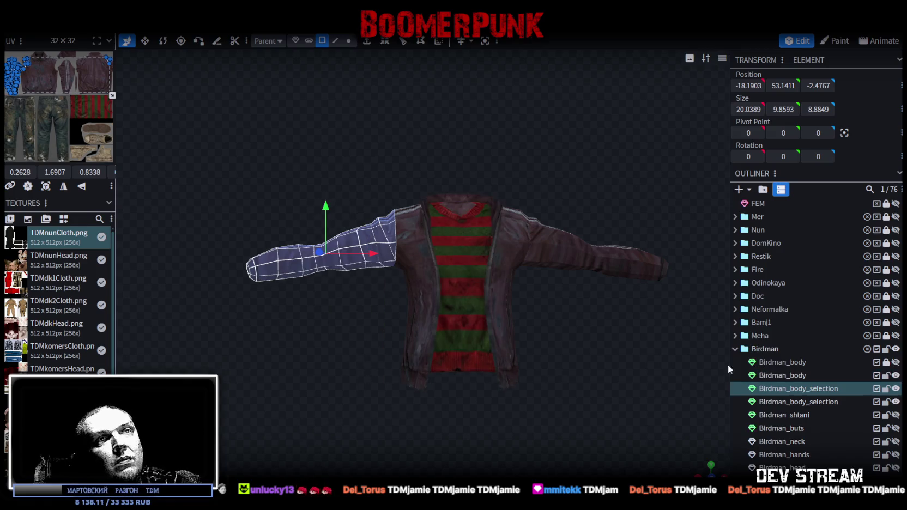
- Merge both Birdman_body_selection meshes into a single mesh
{"action": "left_click", "coordinate": [805, 401], "text": "ctrl"}
{"action": "right_click", "coordinate": [806, 401]}
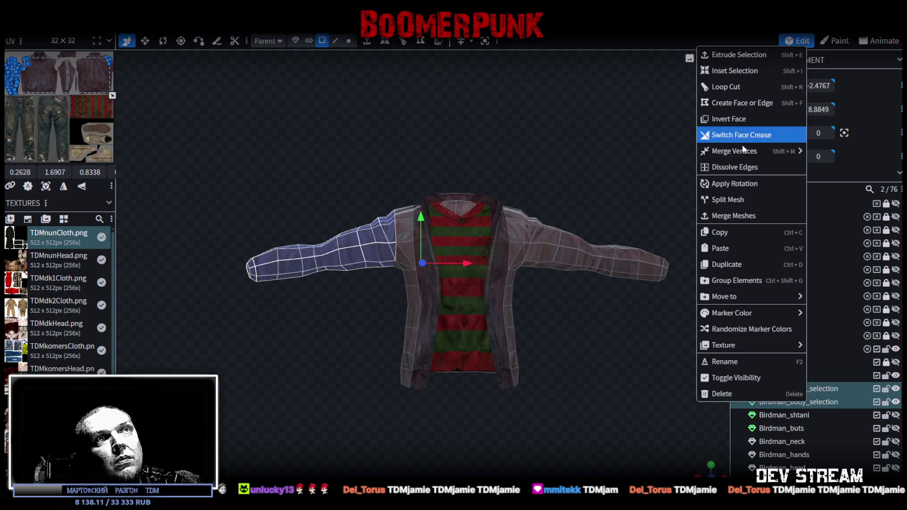
{"action": "left_click", "coordinate": [733, 215]}
- Merge the jacket mesh's 8 overlapping duplicate vertices in vertex mode
{"action": "scroll", "coordinate": [594, 161], "scroll_direction": "down", "scroll_amount": 2}
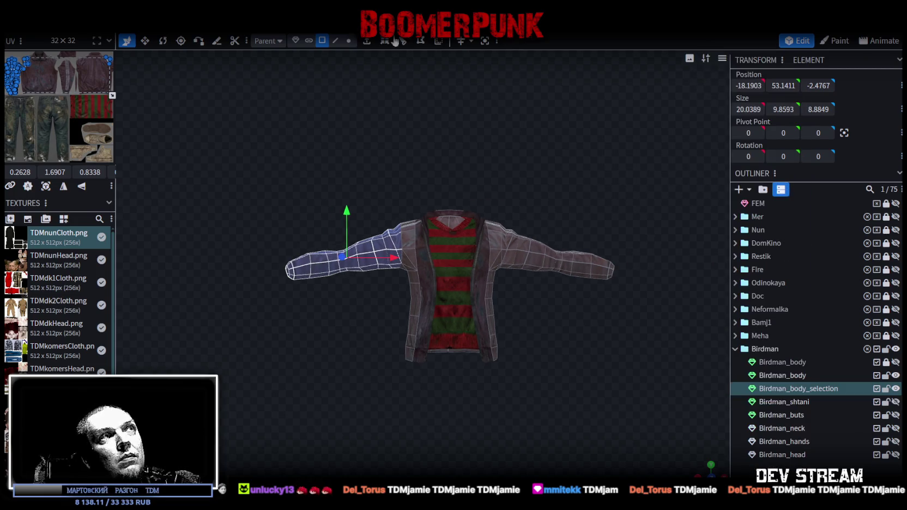
{"action": "left_click", "coordinate": [348, 41]}
{"action": "left_click_drag", "start_coordinate": [449, 218], "coordinate": [449, 226]}
{"action": "left_click", "coordinate": [403, 119]}
{"action": "left_click_drag", "start_coordinate": [330, 324], "coordinate": [593, 352]}
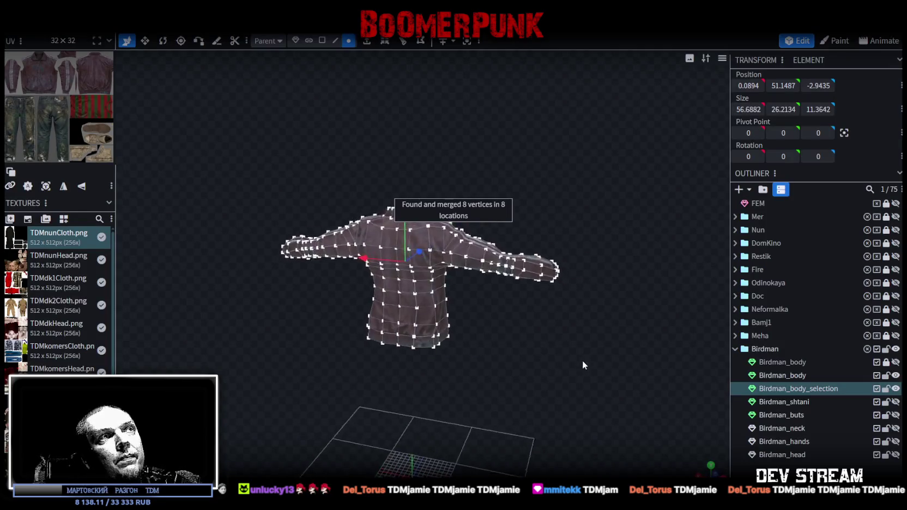
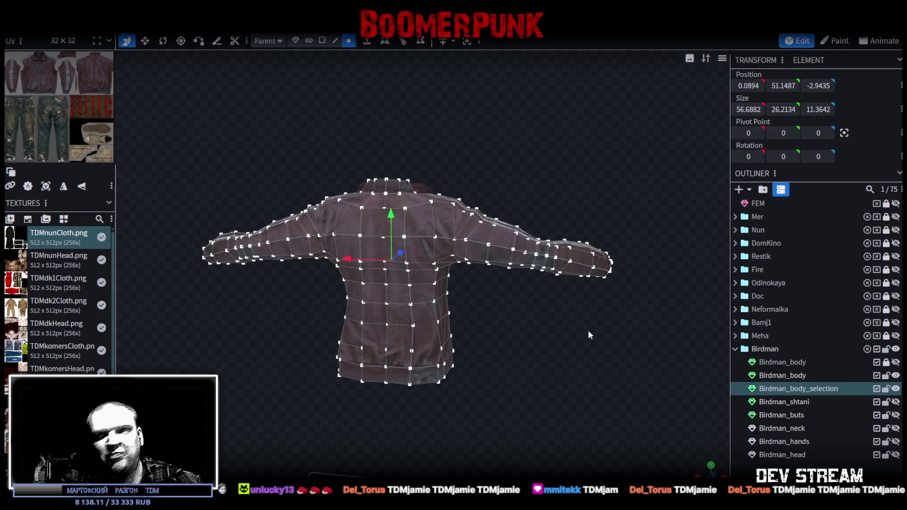
- Hide the outer Birdman_body mesh and merge the first pair of collar vertices
{"action": "mouse_move", "coordinate": [611, 306]}
{"action": "left_mouse_down"}
{"action": "mouse_move", "coordinate": [461, 172]}
{"action": "mouse_move", "coordinate": [590, 209]}
{"action": "mouse_move", "coordinate": [487, 337]}
{"action": "mouse_move", "coordinate": [590, 252]}
{"action": "mouse_move", "coordinate": [434, 237]}
{"action": "mouse_move", "coordinate": [355, 244]}
{"action": "mouse_move", "coordinate": [641, 268]}
{"action": "left_mouse_up"}
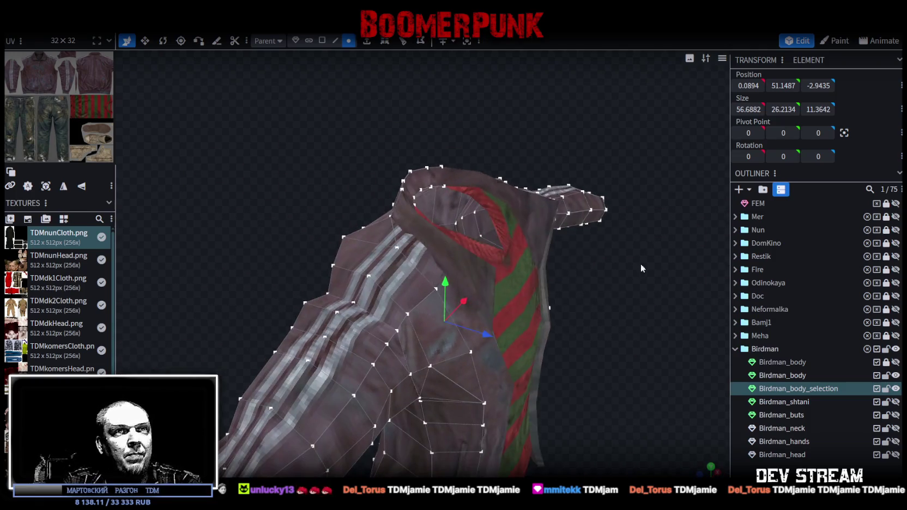
{"action": "left_click", "coordinate": [895, 375]}
{"action": "mouse_move", "coordinate": [552, 166]}
{"action": "left_mouse_down"}
{"action": "mouse_move", "coordinate": [595, 211]}
{"action": "mouse_move", "coordinate": [471, 172]}
{"action": "mouse_move", "coordinate": [560, 206]}
{"action": "mouse_move", "coordinate": [593, 206]}
{"action": "mouse_move", "coordinate": [529, 214]}
{"action": "mouse_move", "coordinate": [391, 197]}
{"action": "mouse_move", "coordinate": [329, 219]}
{"action": "mouse_move", "coordinate": [298, 241]}
{"action": "mouse_move", "coordinate": [285, 266]}
{"action": "mouse_move", "coordinate": [299, 267]}
{"action": "mouse_move", "coordinate": [313, 238]}
{"action": "mouse_move", "coordinate": [305, 228]}
{"action": "mouse_move", "coordinate": [379, 218]}
{"action": "mouse_move", "coordinate": [457, 307]}
{"action": "left_mouse_up"}
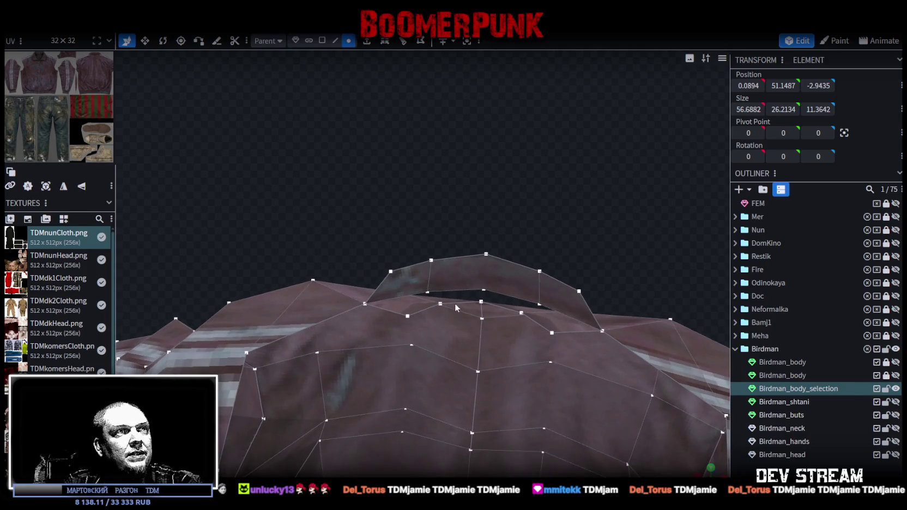
{"action": "left_click", "coordinate": [437, 302]}
{"action": "left_click", "coordinate": [407, 313], "text": "shift"}
{"action": "mouse_move", "coordinate": [383, 236]}
{"action": "left_mouse_down"}
{"action": "mouse_move", "coordinate": [669, 234]}
{"action": "mouse_move", "coordinate": [652, 180]}
{"action": "mouse_move", "coordinate": [637, 180]}
{"action": "mouse_move", "coordinate": [440, 318]}
{"action": "left_mouse_up"}
{"action": "right_click", "coordinate": [412, 304]}
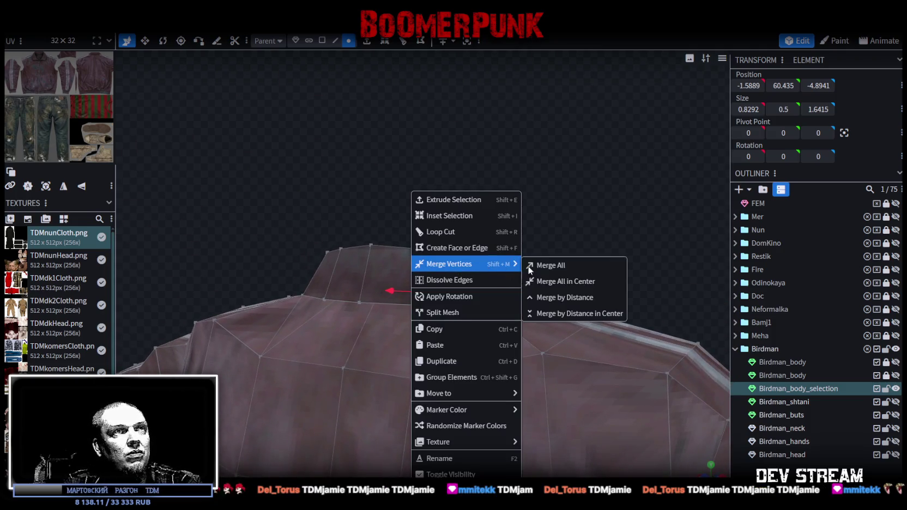
{"action": "left_click", "coordinate": [544, 264]}
{"action": "mouse_move", "coordinate": [542, 220]}
{"action": "left_mouse_down"}
{"action": "mouse_move", "coordinate": [581, 238]}
{"action": "mouse_move", "coordinate": [604, 235]}
{"action": "left_mouse_up"}
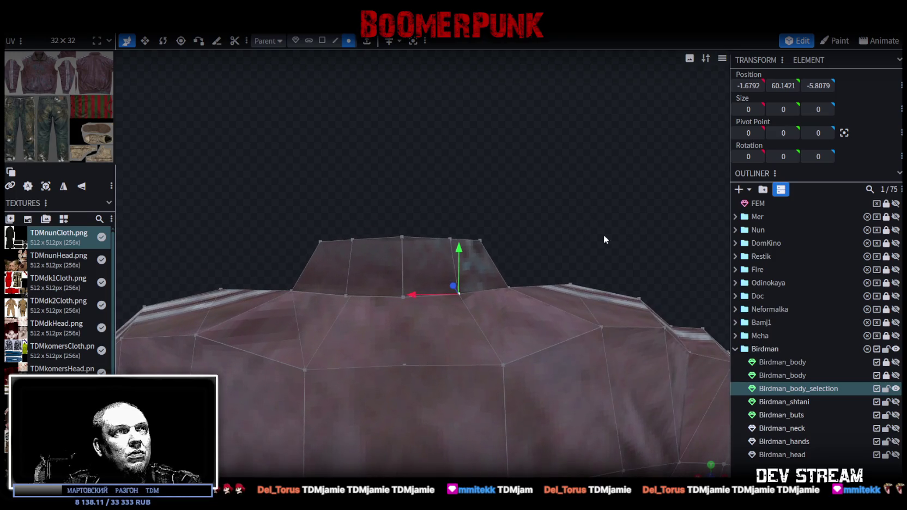
- Merge All on the next set of selected collar vertices
{"action": "left_click", "coordinate": [401, 297]}
{"action": "mouse_move", "coordinate": [402, 297]}
{"action": "left_mouse_down"}
{"action": "mouse_move", "coordinate": [473, 218]}
{"action": "mouse_move", "coordinate": [323, 220]}
{"action": "left_mouse_up"}
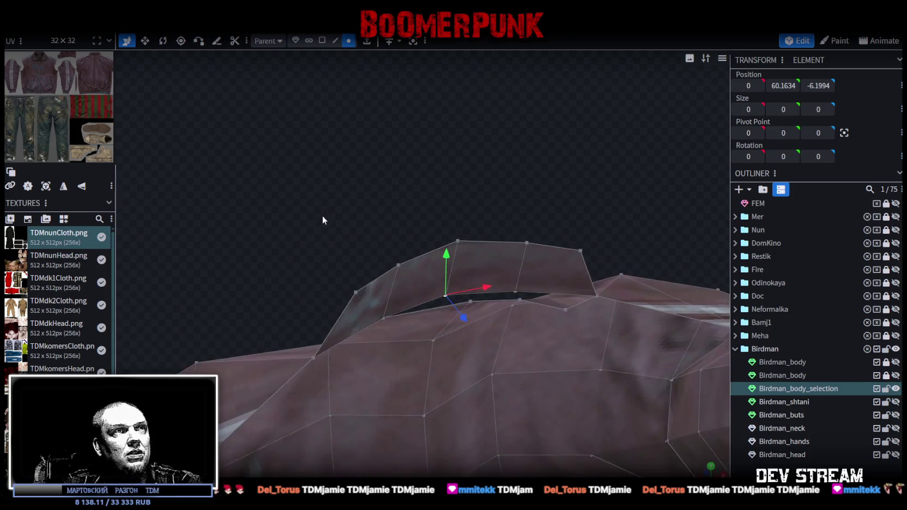
{"action": "right_click", "coordinate": [470, 303]}
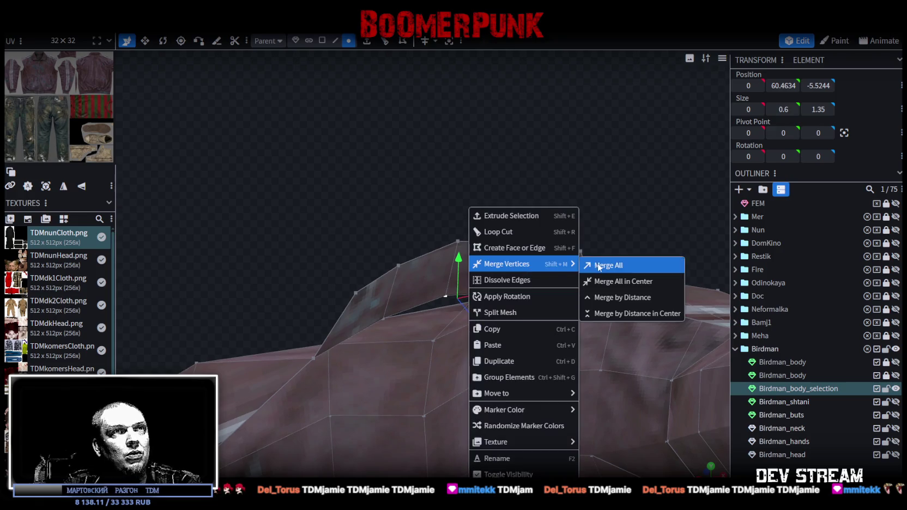
{"action": "left_click", "coordinate": [602, 267]}
{"action": "left_click_drag", "start_coordinate": [594, 225], "coordinate": [547, 232]}
- Merge the matching vertices on the other collar side and check the result in wireframe
{"action": "left_click", "coordinate": [494, 326], "text": "shift"}
{"action": "left_click", "coordinate": [535, 350], "text": "shift"}
{"action": "right_click", "coordinate": [535, 350]}
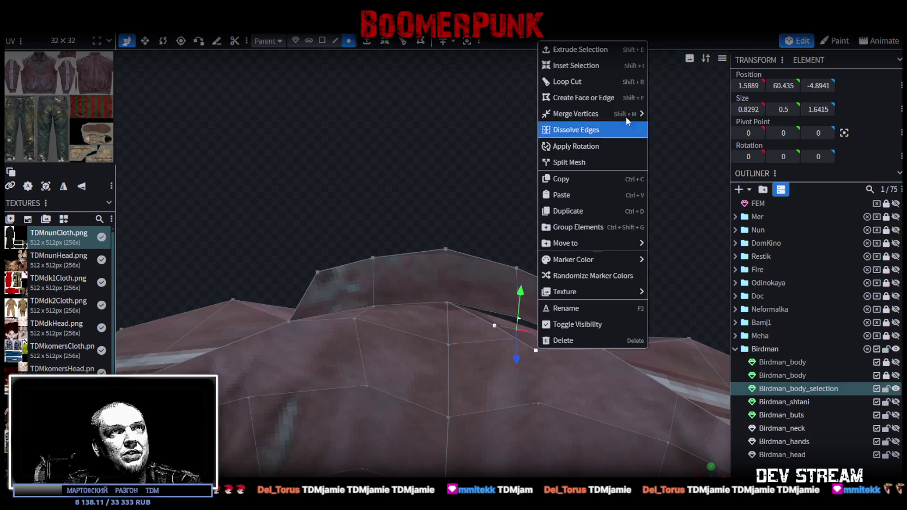
{"action": "left_click", "coordinate": [667, 115]}
{"action": "left_click_drag", "start_coordinate": [595, 181], "coordinate": [408, 182]}
{"action": "key", "text": "z"}
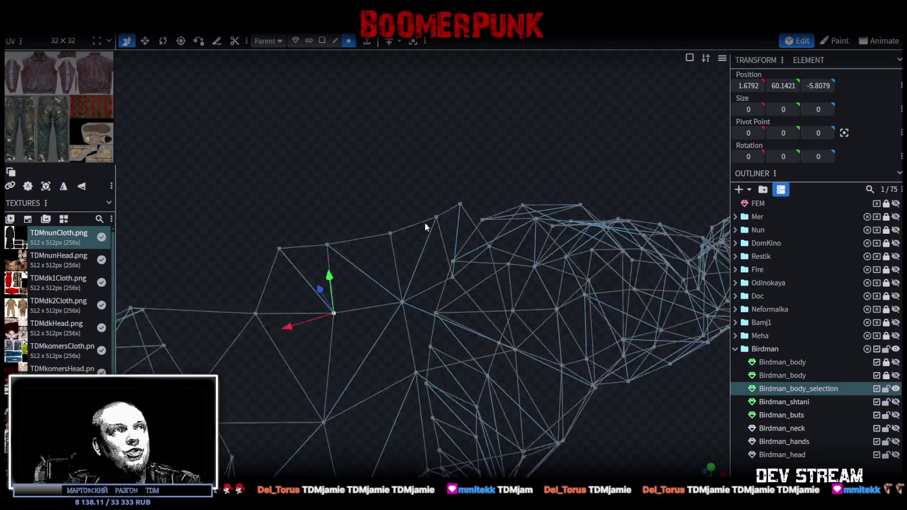
{"action": "left_click_drag", "start_coordinate": [425, 223], "coordinate": [527, 237]}
{"action": "key", "text": "z"}
{"action": "key", "text": "z"}
{"action": "mouse_move", "coordinate": [397, 141]}
{"action": "left_mouse_down"}
{"action": "mouse_move", "coordinate": [469, 217]}
{"action": "mouse_move", "coordinate": [532, 205]}
{"action": "mouse_move", "coordinate": [579, 217]}
{"action": "mouse_move", "coordinate": [546, 228]}
{"action": "mouse_move", "coordinate": [552, 213]}
{"action": "mouse_move", "coordinate": [450, 228]}
{"action": "mouse_move", "coordinate": [451, 211]}
{"action": "mouse_move", "coordinate": [454, 226]}
{"action": "mouse_move", "coordinate": [338, 214]}
{"action": "mouse_move", "coordinate": [358, 188]}
{"action": "mouse_move", "coordinate": [431, 229]}
{"action": "mouse_move", "coordinate": [523, 248]}
{"action": "mouse_move", "coordinate": [522, 226]}
{"action": "mouse_move", "coordinate": [491, 190]}
{"action": "left_mouse_up"}
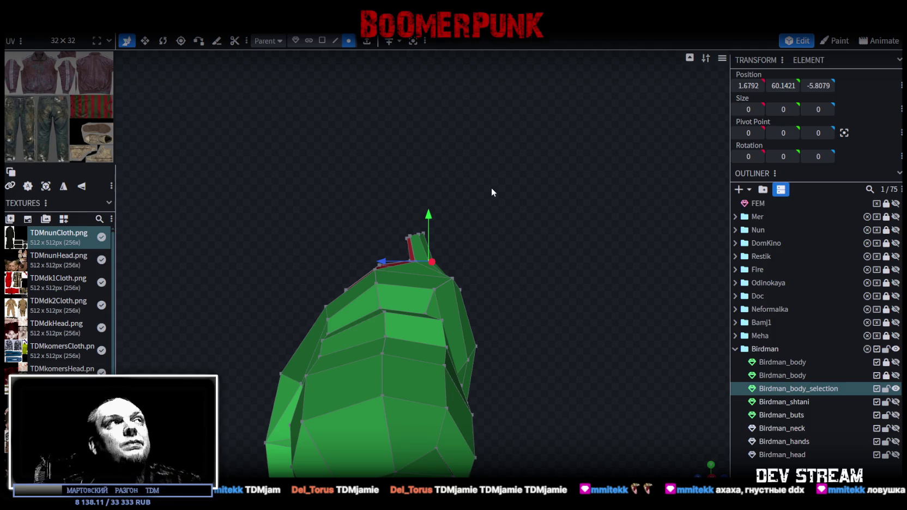
- Inspect the red sweater faces and toggle the Birdman_body meshes' visibility back on
{"action": "mouse_move", "coordinate": [513, 164]}
{"action": "left_mouse_down"}
{"action": "mouse_move", "coordinate": [611, 227]}
{"action": "mouse_move", "coordinate": [577, 221]}
{"action": "mouse_move", "coordinate": [651, 225]}
{"action": "left_mouse_up"}
{"action": "scroll", "coordinate": [562, 347], "scroll_direction": "down", "scroll_amount": 3}
{"action": "scroll", "coordinate": [570, 366], "scroll_direction": "down", "scroll_amount": 3}
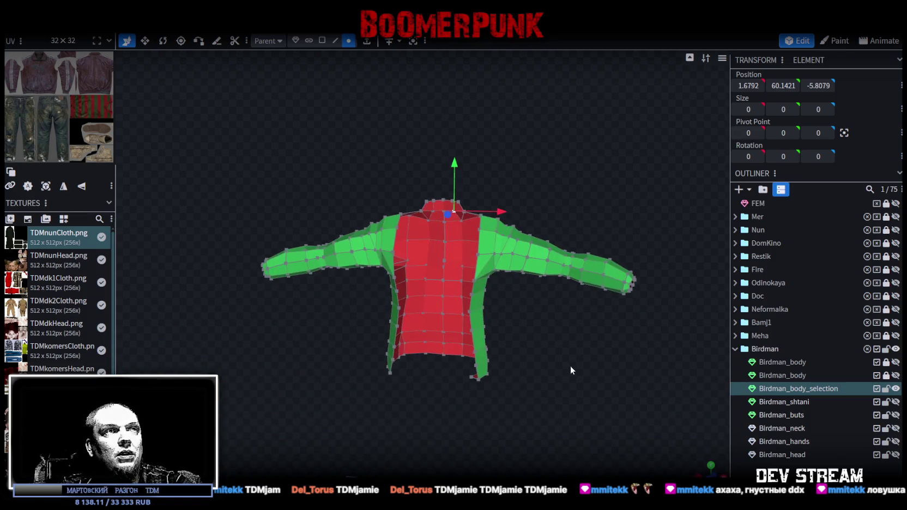
{"action": "scroll", "coordinate": [528, 313], "scroll_direction": "down", "scroll_amount": 2}
{"action": "mouse_move", "coordinate": [527, 313]}
{"action": "left_mouse_down"}
{"action": "mouse_move", "coordinate": [586, 315]}
{"action": "mouse_move", "coordinate": [581, 325]}
{"action": "mouse_move", "coordinate": [490, 340]}
{"action": "mouse_move", "coordinate": [485, 322]}
{"action": "mouse_move", "coordinate": [560, 355]}
{"action": "mouse_move", "coordinate": [550, 345]}
{"action": "mouse_move", "coordinate": [561, 363]}
{"action": "mouse_move", "coordinate": [599, 361]}
{"action": "left_mouse_up"}
{"action": "left_click", "coordinate": [895, 375]}
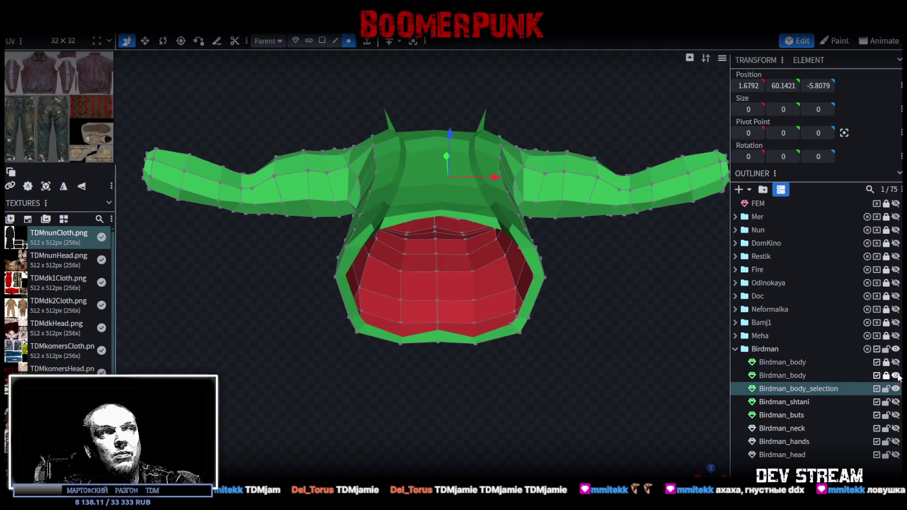
{"action": "left_click_drag", "start_coordinate": [549, 372], "coordinate": [806, 392]}
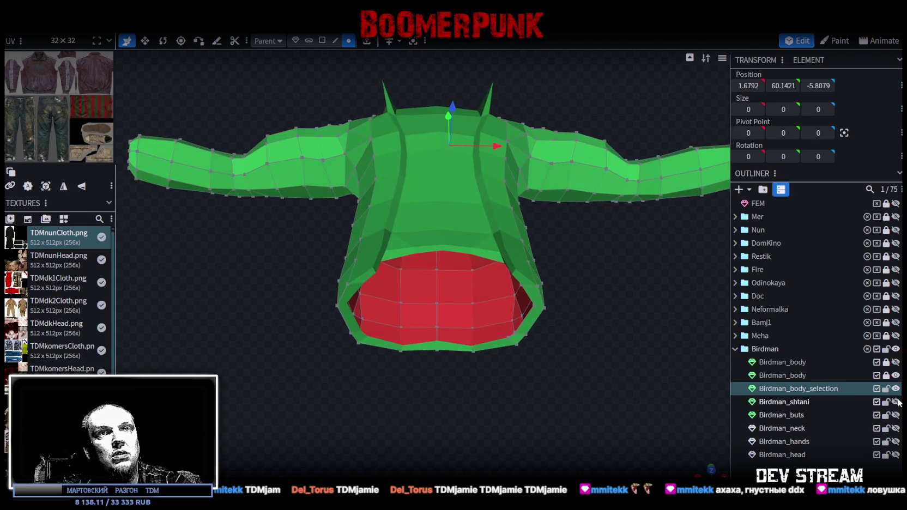
{"action": "left_click", "coordinate": [895, 375]}
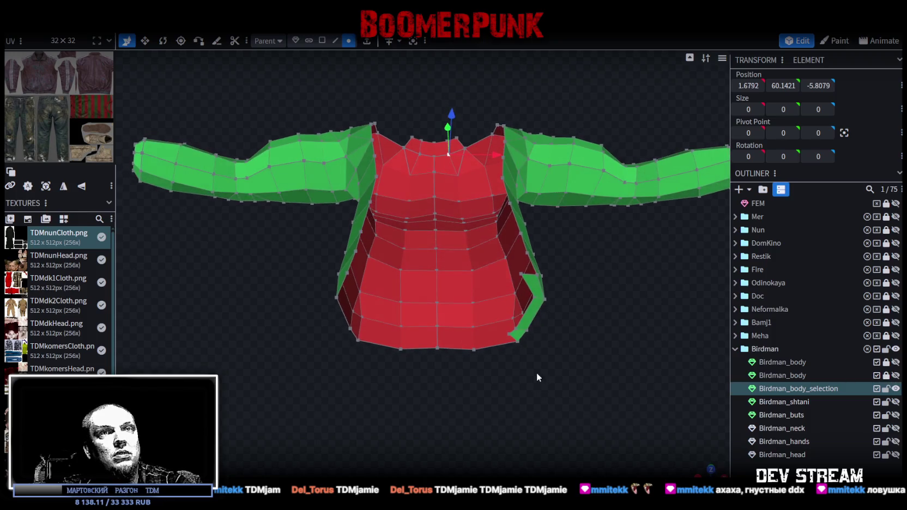
{"action": "left_click", "coordinate": [896, 375]}
- Unlock the second Birdman_body and lock Birdman_body_selection, Birdman_buts and Birdman_neck
{"action": "left_click", "coordinate": [886, 375]}
{"action": "left_click", "coordinate": [885, 388]}
{"action": "left_click", "coordinate": [886, 415]}
{"action": "left_click", "coordinate": [886, 428]}
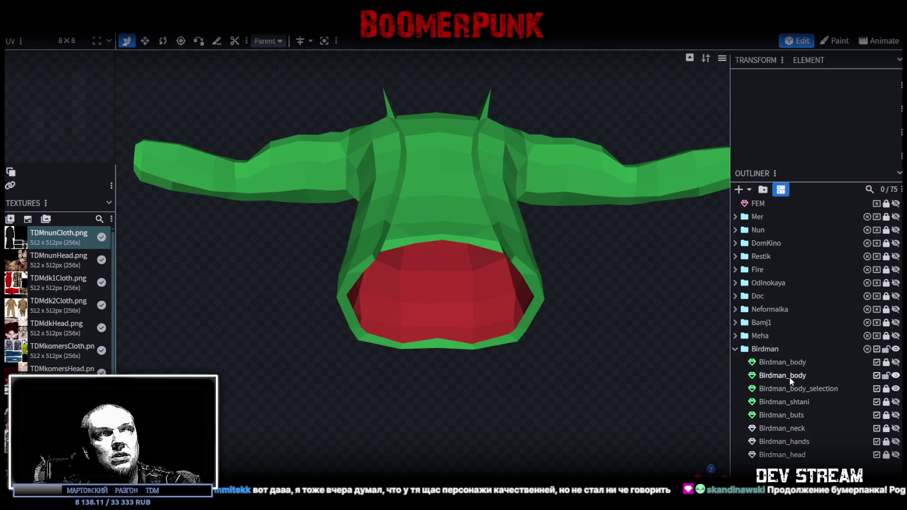
- Isolate the second Birdman_body mesh in face mode, hiding the first body and sweater meshes
{"action": "left_click", "coordinate": [790, 377]}
{"action": "mouse_move", "coordinate": [551, 347]}
{"action": "left_mouse_down"}
{"action": "mouse_move", "coordinate": [543, 322]}
{"action": "mouse_move", "coordinate": [757, 361]}
{"action": "left_mouse_up"}
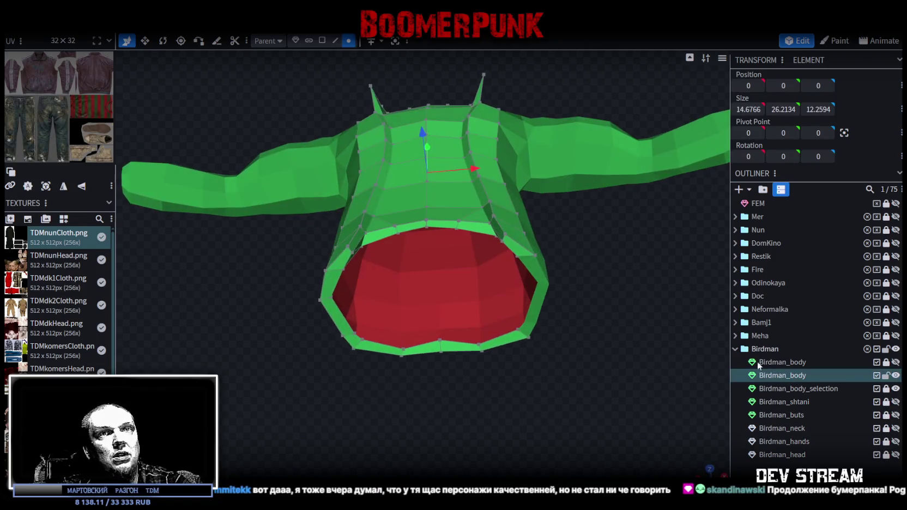
{"action": "left_click", "coordinate": [895, 376]}
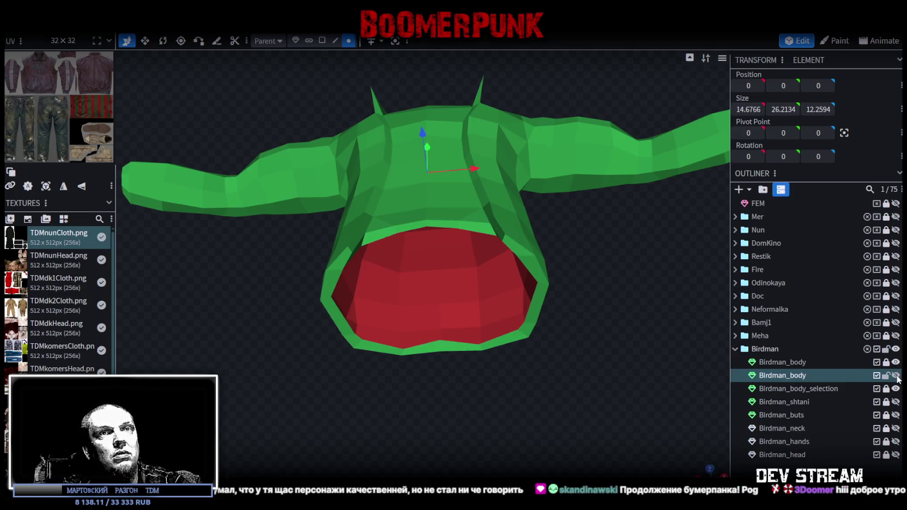
{"action": "left_click", "coordinate": [896, 363]}
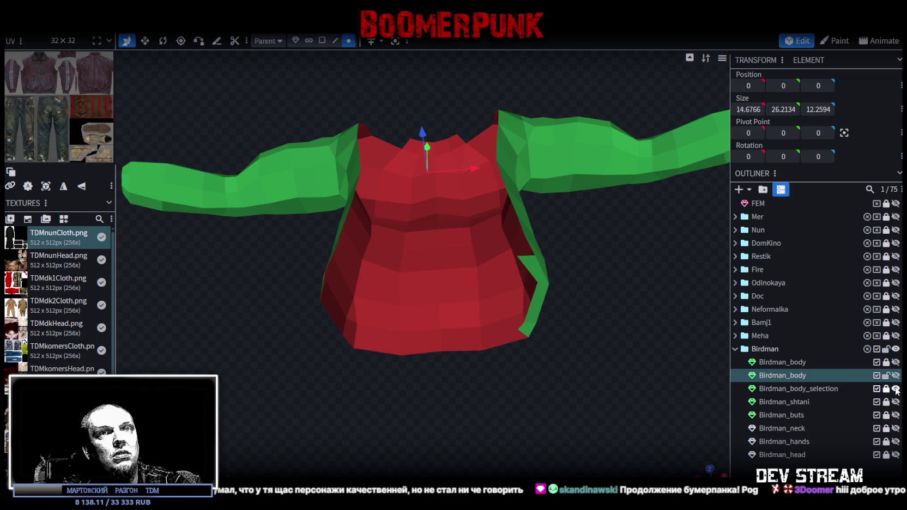
{"action": "left_click", "coordinate": [895, 376]}
{"action": "left_click_drag", "start_coordinate": [618, 331], "coordinate": [625, 328]}
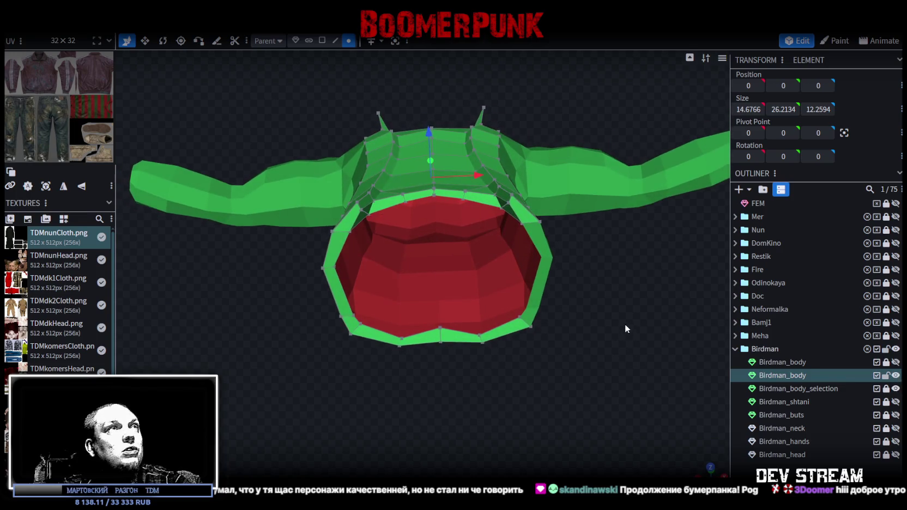
{"action": "left_click", "coordinate": [322, 41]}
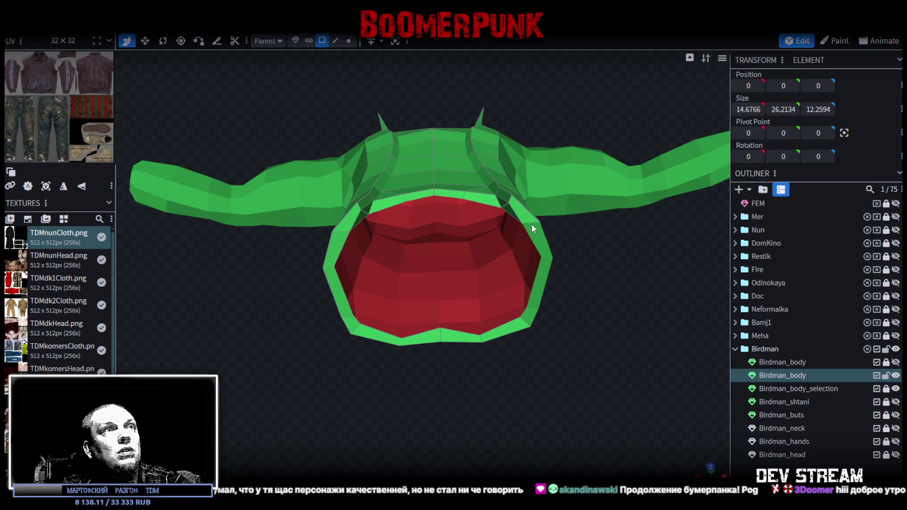
{"action": "left_click", "coordinate": [895, 388]}
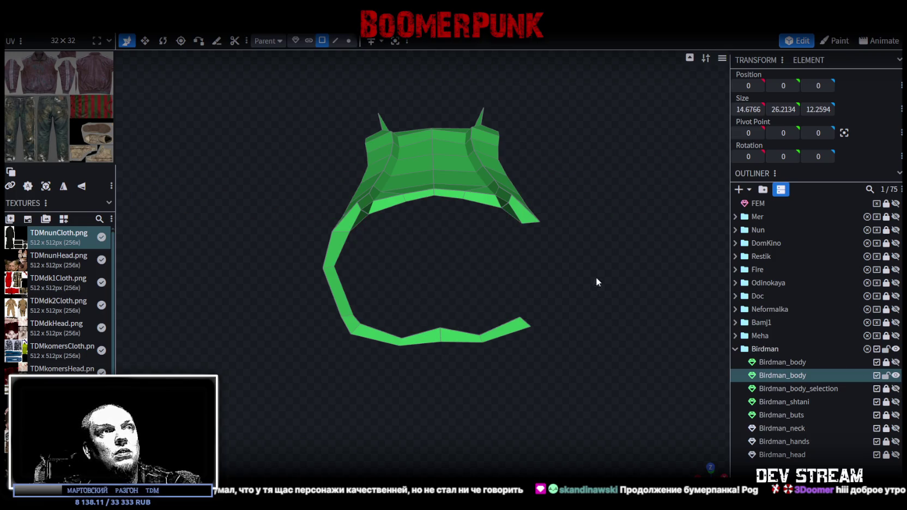
- Box-select the coat's bottom rim strip faces, copy them and paste as a separate mesh
{"action": "left_click", "coordinate": [525, 218]}
{"action": "mouse_move", "coordinate": [576, 230]}
{"action": "left_mouse_down"}
{"action": "mouse_move", "coordinate": [548, 273]}
{"action": "mouse_move", "coordinate": [567, 245]}
{"action": "mouse_move", "coordinate": [526, 257]}
{"action": "left_mouse_up"}
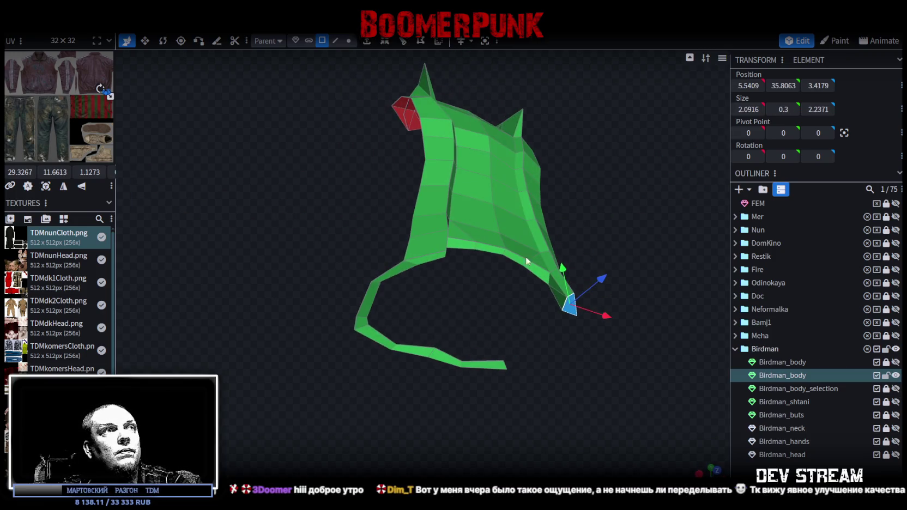
{"action": "mouse_move", "coordinate": [394, 270]}
{"action": "left_mouse_down"}
{"action": "mouse_move", "coordinate": [391, 393]}
{"action": "mouse_move", "coordinate": [363, 400]}
{"action": "left_mouse_up"}
{"action": "mouse_move", "coordinate": [294, 399]}
{"action": "left_mouse_down", "text": "ctrl"}
{"action": "mouse_move", "coordinate": [547, 337]}
{"action": "mouse_move", "coordinate": [541, 290]}
{"action": "left_mouse_up", "text": "ctrl"}
{"action": "right_click", "coordinate": [354, 159]}
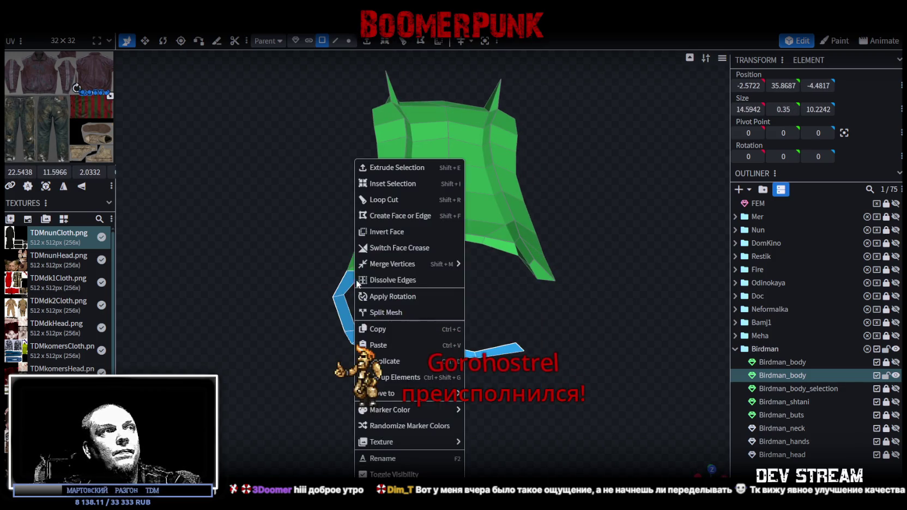
{"action": "left_click", "coordinate": [398, 329]}
{"action": "key", "text": "ctrl+v"}
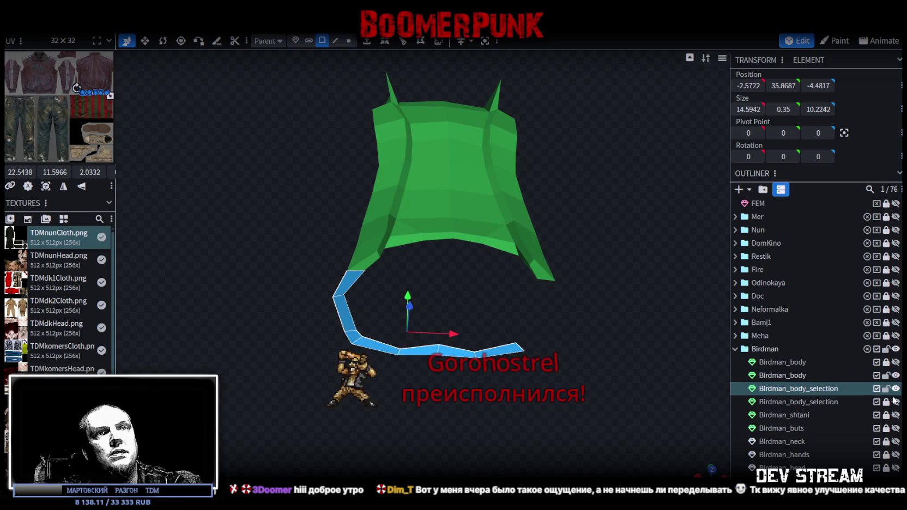
- Merge the pasted strip mesh with the Birdman_body_selection sweater into one mesh
{"action": "left_click", "coordinate": [894, 403]}
{"action": "left_click", "coordinate": [828, 403]}
{"action": "left_click", "coordinate": [817, 389], "text": "ctrl"}
{"action": "right_click", "coordinate": [817, 389]}
{"action": "left_click", "coordinate": [743, 204]}
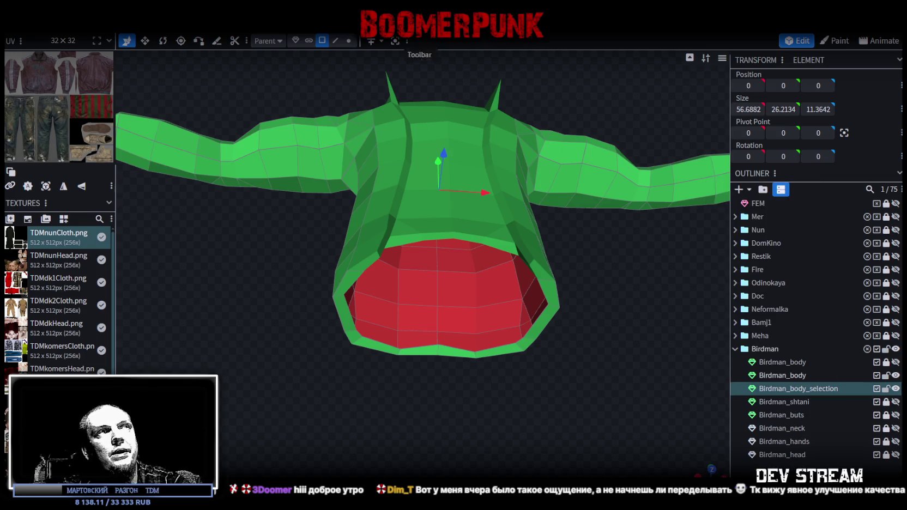
- In vertex mode, move vertices onto overlapping positions to trigger the Auto Fix prompt
{"action": "left_click", "coordinate": [349, 41]}
{"action": "mouse_move", "coordinate": [457, 219]}
{"action": "left_mouse_down"}
{"action": "mouse_move", "coordinate": [598, 285]}
{"action": "mouse_move", "coordinate": [456, 170]}
{"action": "left_mouse_up"}
{"action": "left_click_drag", "start_coordinate": [440, 134], "coordinate": [439, 135]}
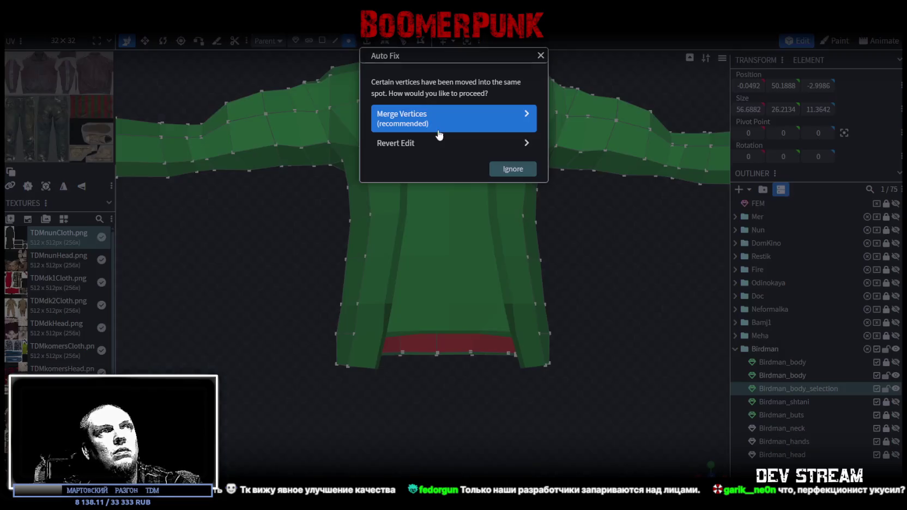
- Accept Auto Fix's Merge Vertices, save TDMchars2.bbmodel, and toggle the sweater mesh to verify
{"action": "left_click", "coordinate": [417, 122]}
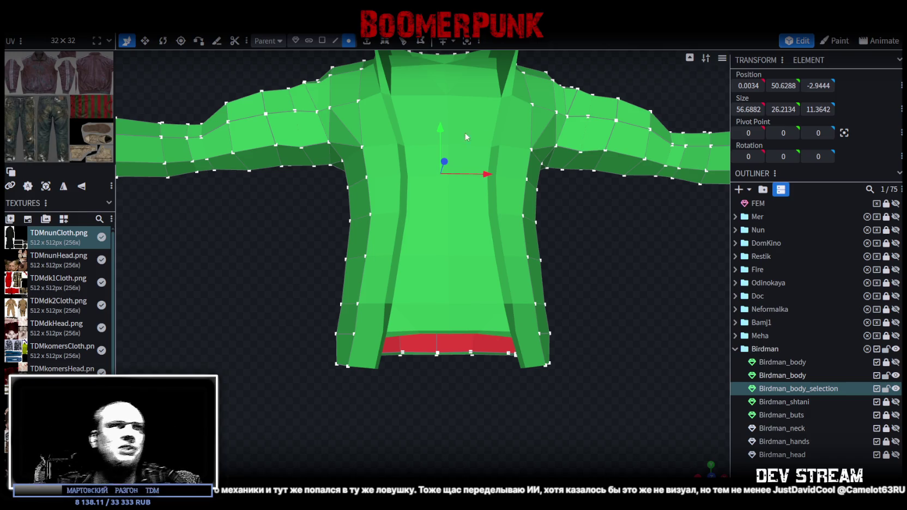
{"action": "mouse_move", "coordinate": [576, 229]}
{"action": "left_mouse_down"}
{"action": "mouse_move", "coordinate": [577, 264]}
{"action": "mouse_move", "coordinate": [607, 258]}
{"action": "mouse_move", "coordinate": [430, 291]}
{"action": "mouse_move", "coordinate": [543, 282]}
{"action": "mouse_move", "coordinate": [323, 258]}
{"action": "mouse_move", "coordinate": [526, 286]}
{"action": "mouse_move", "coordinate": [581, 324]}
{"action": "mouse_move", "coordinate": [534, 294]}
{"action": "left_mouse_up"}
{"action": "key", "text": "ctrl+s"}
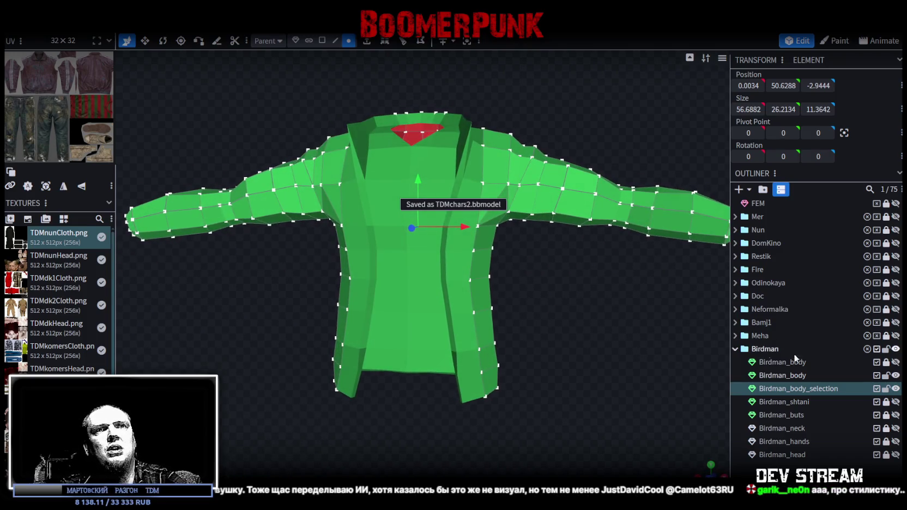
{"action": "left_click", "coordinate": [895, 388]}
{"action": "left_click", "coordinate": [896, 388]}
{"action": "mouse_move", "coordinate": [571, 284]}
{"action": "left_mouse_down"}
{"action": "mouse_move", "coordinate": [346, 332]}
{"action": "mouse_move", "coordinate": [468, 328]}
{"action": "mouse_move", "coordinate": [515, 347]}
{"action": "mouse_move", "coordinate": [574, 275]}
{"action": "mouse_move", "coordinate": [575, 236]}
{"action": "mouse_move", "coordinate": [619, 209]}
{"action": "mouse_move", "coordinate": [615, 171]}
{"action": "mouse_move", "coordinate": [634, 190]}
{"action": "mouse_move", "coordinate": [602, 188]}
{"action": "mouse_move", "coordinate": [580, 259]}
{"action": "mouse_move", "coordinate": [503, 282]}
{"action": "mouse_move", "coordinate": [578, 313]}
{"action": "mouse_move", "coordinate": [536, 279]}
{"action": "mouse_move", "coordinate": [550, 281]}
{"action": "left_mouse_up"}
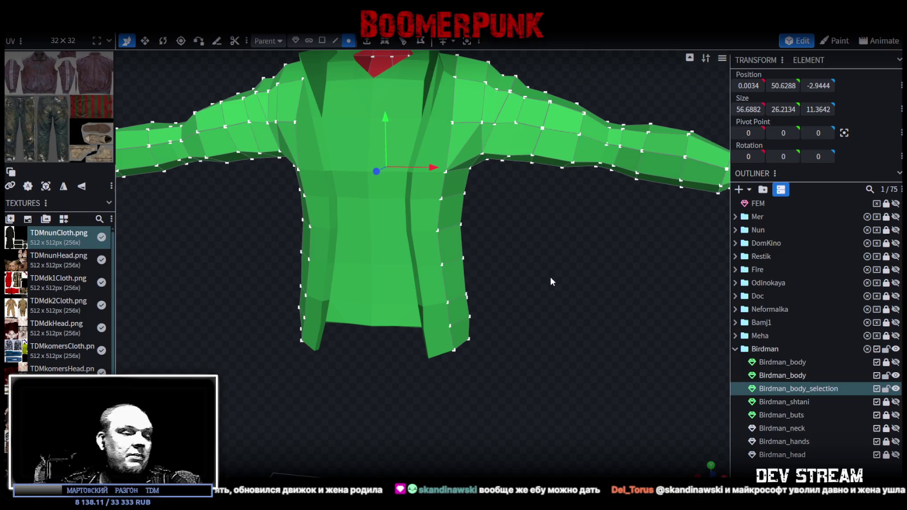
- Lock and hide the outer Birdman_body mesh to expose the jacket sleeve
{"action": "scroll", "coordinate": [560, 274], "scroll_direction": "up", "scroll_amount": 2}
{"action": "mouse_move", "coordinate": [559, 274]}
{"action": "left_mouse_down"}
{"action": "mouse_move", "coordinate": [526, 283]}
{"action": "mouse_move", "coordinate": [540, 273]}
{"action": "mouse_move", "coordinate": [563, 294]}
{"action": "left_mouse_up"}
{"action": "left_click", "coordinate": [335, 40]}
{"action": "scroll", "coordinate": [531, 285], "scroll_direction": "down", "scroll_amount": 3}
{"action": "scroll", "coordinate": [683, 305], "scroll_direction": "up", "scroll_amount": 2}
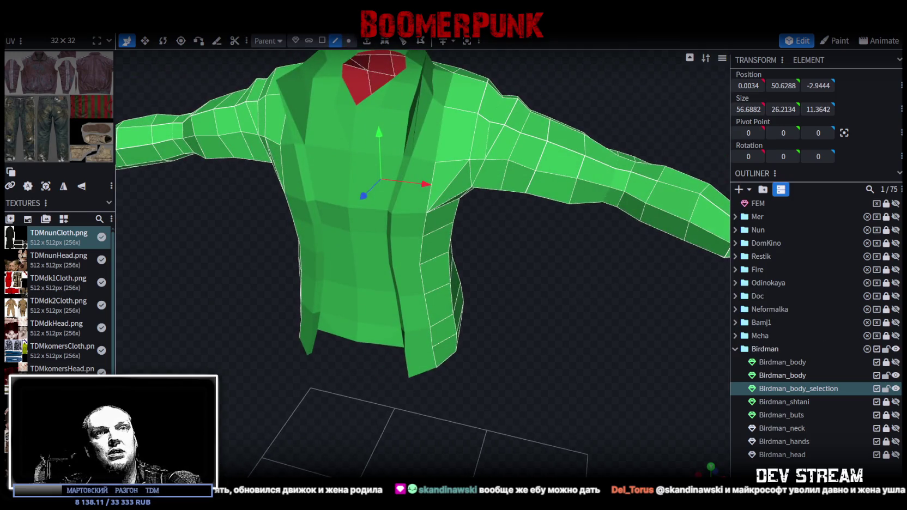
{"action": "left_click", "coordinate": [886, 375]}
{"action": "left_click", "coordinate": [895, 376]}
{"action": "mouse_move", "coordinate": [567, 305]}
{"action": "left_mouse_down"}
{"action": "mouse_move", "coordinate": [543, 290]}
{"action": "mouse_move", "coordinate": [540, 196]}
{"action": "mouse_move", "coordinate": [541, 240]}
{"action": "mouse_move", "coordinate": [572, 272]}
{"action": "mouse_move", "coordinate": [445, 286]}
{"action": "mouse_move", "coordinate": [480, 301]}
{"action": "mouse_move", "coordinate": [451, 73]}
{"action": "mouse_move", "coordinate": [566, 238]}
{"action": "mouse_move", "coordinate": [538, 304]}
{"action": "mouse_move", "coordinate": [548, 290]}
{"action": "mouse_move", "coordinate": [540, 314]}
{"action": "mouse_move", "coordinate": [563, 328]}
{"action": "mouse_move", "coordinate": [560, 300]}
{"action": "mouse_move", "coordinate": [565, 320]}
{"action": "mouse_move", "coordinate": [548, 328]}
{"action": "left_mouse_up"}
{"action": "scroll", "coordinate": [570, 272], "scroll_direction": "up", "scroll_amount": 2}
- Select the sleeve-end vertices and move them outward along the arm
{"action": "left_click", "coordinate": [349, 40]}
{"action": "mouse_move", "coordinate": [411, 328]}
{"action": "left_mouse_down"}
{"action": "mouse_move", "coordinate": [561, 358]}
{"action": "mouse_move", "coordinate": [603, 308]}
{"action": "mouse_move", "coordinate": [595, 244]}
{"action": "mouse_move", "coordinate": [584, 251]}
{"action": "mouse_move", "coordinate": [619, 335]}
{"action": "mouse_move", "coordinate": [557, 287]}
{"action": "mouse_move", "coordinate": [552, 321]}
{"action": "left_mouse_up"}
{"action": "scroll", "coordinate": [552, 315], "scroll_direction": "up", "scroll_amount": 3}
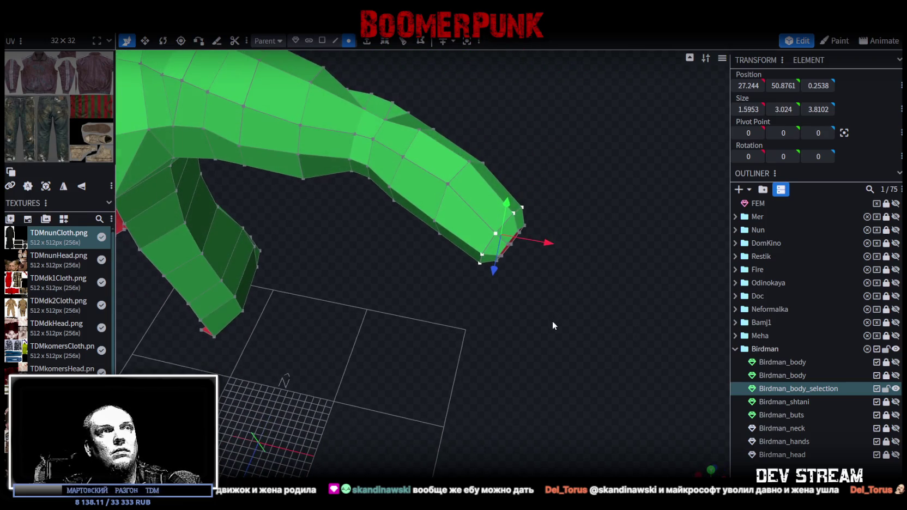
{"action": "left_click_drag", "start_coordinate": [548, 244], "coordinate": [563, 243]}
{"action": "left_click_drag", "start_coordinate": [508, 277], "coordinate": [515, 287]}
{"action": "left_click_drag", "start_coordinate": [598, 311], "coordinate": [562, 288]}
- Scale the sleeve-end ring up by 1 and push it further along X
{"action": "key", "text": "s"}
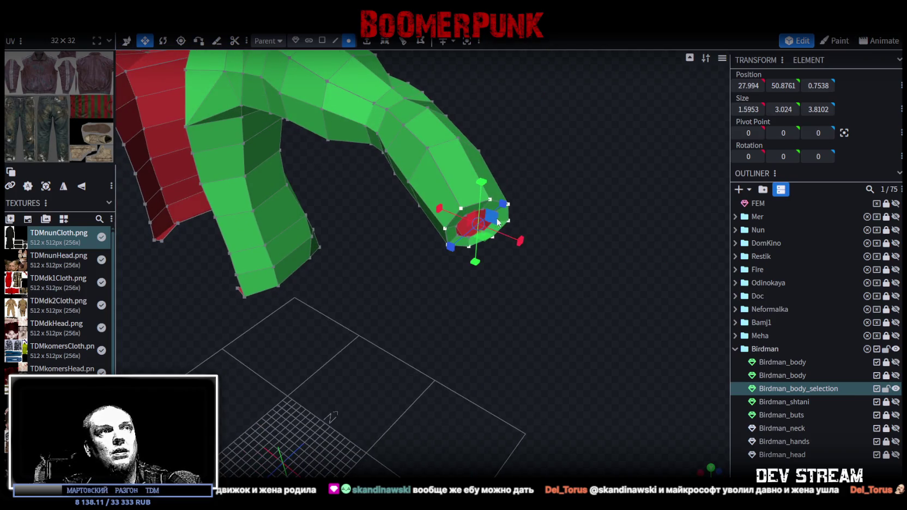
{"action": "left_click_drag", "start_coordinate": [614, 269], "coordinate": [579, 233]}
{"action": "mouse_move", "coordinate": [456, 168]}
{"action": "left_mouse_down"}
{"action": "mouse_move", "coordinate": [548, 265]}
{"action": "mouse_move", "coordinate": [607, 289]}
{"action": "mouse_move", "coordinate": [581, 252]}
{"action": "left_mouse_up"}
{"action": "key", "text": "v"}
{"action": "left_click_drag", "start_coordinate": [557, 223], "coordinate": [563, 230]}
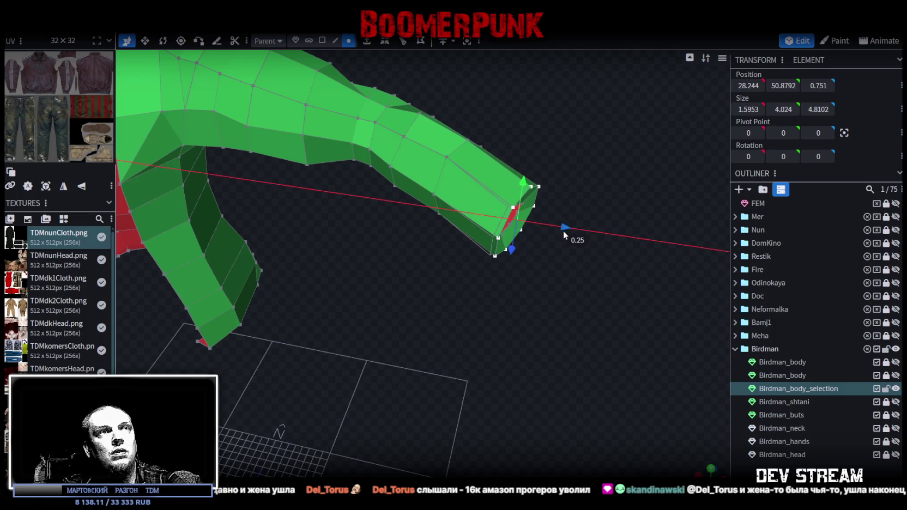
{"action": "mouse_move", "coordinate": [577, 305]}
{"action": "left_mouse_down"}
{"action": "mouse_move", "coordinate": [515, 325]}
{"action": "mouse_move", "coordinate": [558, 223]}
{"action": "mouse_move", "coordinate": [568, 214]}
{"action": "mouse_move", "coordinate": [557, 239]}
{"action": "mouse_move", "coordinate": [572, 218]}
{"action": "left_mouse_up"}
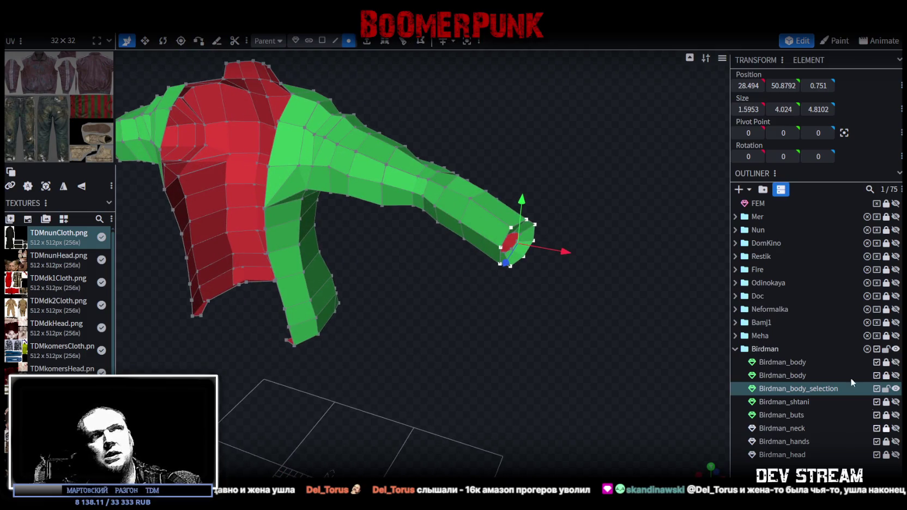
- With mirror modeling checked, rotate the cuff -2.5° and lower it slightly along Y and Z
{"action": "left_click", "coordinate": [477, 42]}
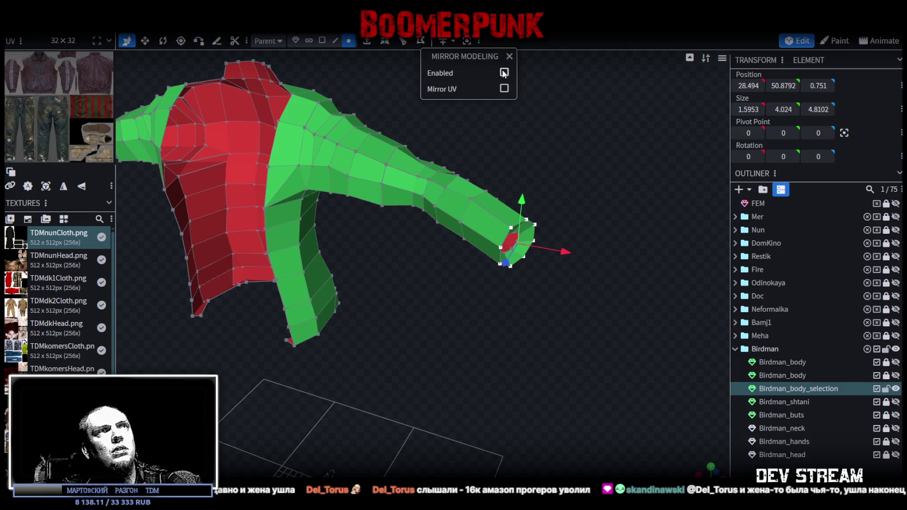
{"action": "mouse_move", "coordinate": [622, 131]}
{"action": "left_mouse_down"}
{"action": "mouse_move", "coordinate": [584, 147]}
{"action": "mouse_move", "coordinate": [543, 255]}
{"action": "left_mouse_up"}
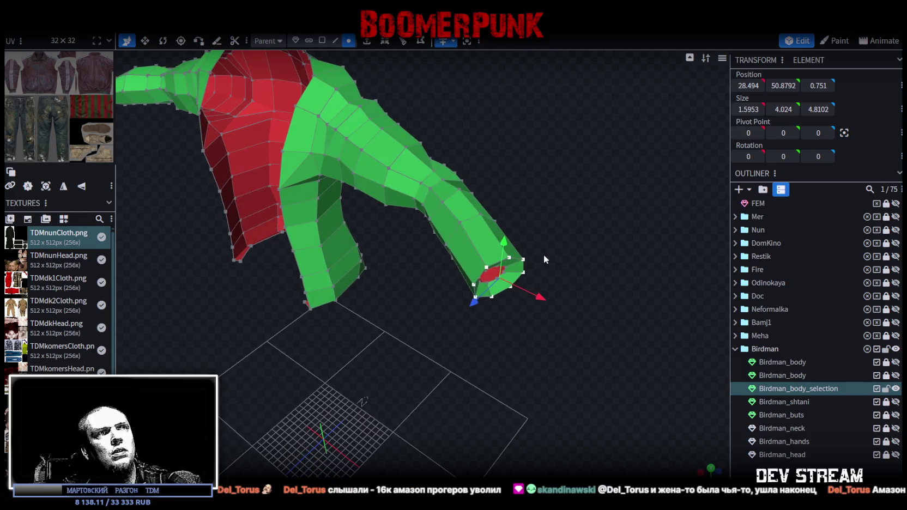
{"action": "key", "text": "r"}
{"action": "mouse_move", "coordinate": [501, 300]}
{"action": "left_mouse_down"}
{"action": "mouse_move", "coordinate": [493, 300]}
{"action": "mouse_move", "coordinate": [616, 224]}
{"action": "mouse_move", "coordinate": [654, 230]}
{"action": "left_mouse_up"}
{"action": "key", "text": "v"}
{"action": "mouse_move", "coordinate": [621, 201]}
{"action": "left_mouse_down"}
{"action": "mouse_move", "coordinate": [535, 170]}
{"action": "mouse_move", "coordinate": [538, 212]}
{"action": "mouse_move", "coordinate": [591, 184]}
{"action": "mouse_move", "coordinate": [521, 274]}
{"action": "left_mouse_up"}
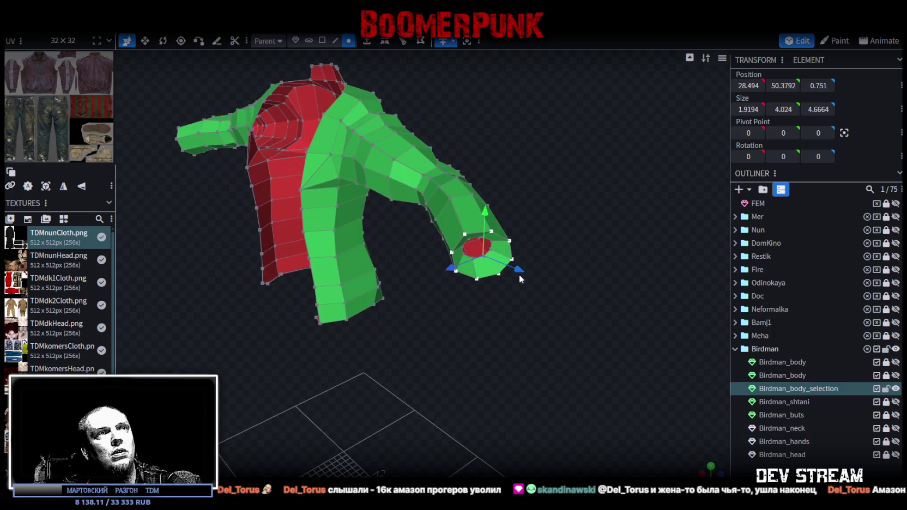
{"action": "mouse_move", "coordinate": [450, 268]}
{"action": "left_mouse_down"}
{"action": "mouse_move", "coordinate": [551, 170]}
{"action": "mouse_move", "coordinate": [480, 151]}
{"action": "mouse_move", "coordinate": [524, 155]}
{"action": "mouse_move", "coordinate": [550, 178]}
{"action": "mouse_move", "coordinate": [543, 188]}
{"action": "mouse_move", "coordinate": [458, 240]}
{"action": "mouse_move", "coordinate": [429, 243]}
{"action": "mouse_move", "coordinate": [510, 202]}
{"action": "mouse_move", "coordinate": [507, 213]}
{"action": "mouse_move", "coordinate": [573, 211]}
{"action": "mouse_move", "coordinate": [434, 285]}
{"action": "mouse_move", "coordinate": [498, 267]}
{"action": "mouse_move", "coordinate": [487, 268]}
{"action": "mouse_move", "coordinate": [493, 241]}
{"action": "mouse_move", "coordinate": [472, 278]}
{"action": "mouse_move", "coordinate": [503, 253]}
{"action": "mouse_move", "coordinate": [529, 251]}
{"action": "mouse_move", "coordinate": [481, 310]}
{"action": "mouse_move", "coordinate": [547, 295]}
{"action": "left_mouse_up"}
{"action": "key", "text": "r"}
{"action": "key", "text": "v"}
{"action": "scroll", "coordinate": [536, 303], "scroll_direction": "up", "scroll_amount": 3}
- Box-select the vertices along the jacket's bottom hem
{"action": "left_click", "coordinate": [322, 41]}
{"action": "scroll", "coordinate": [414, 197], "scroll_direction": "up", "scroll_amount": 2}
{"action": "scroll", "coordinate": [448, 289], "scroll_direction": "up", "scroll_amount": 2}
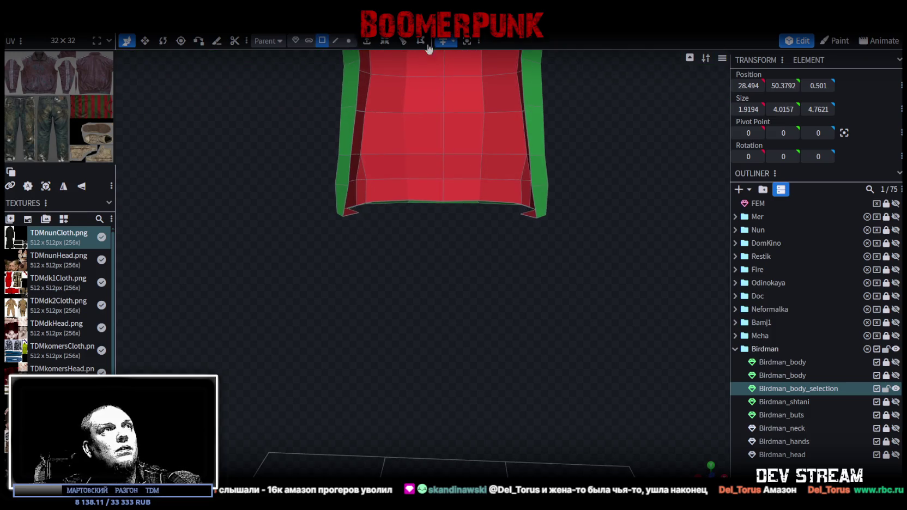
{"action": "left_click", "coordinate": [349, 41]}
{"action": "left_click_drag", "start_coordinate": [286, 335], "coordinate": [595, 202]}
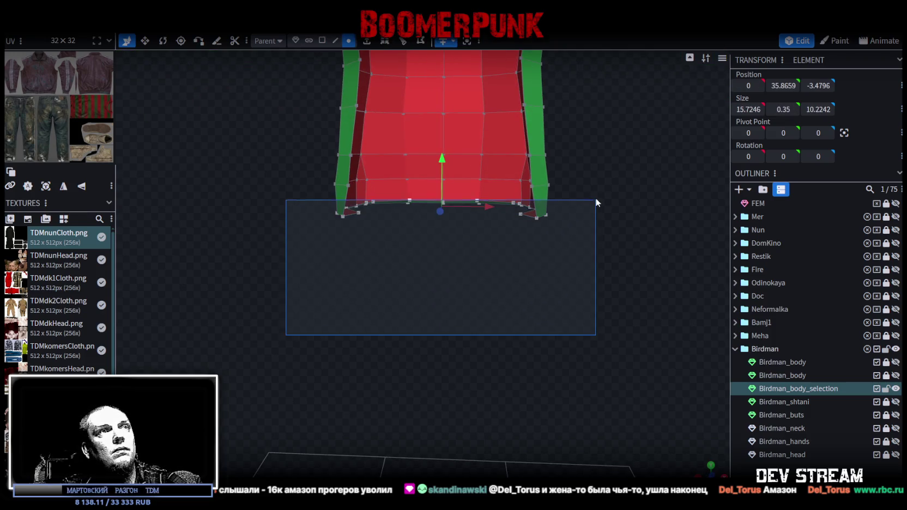
- Extrude the hem faces in direction Y- with Extend 5
{"action": "left_click", "coordinate": [322, 41]}
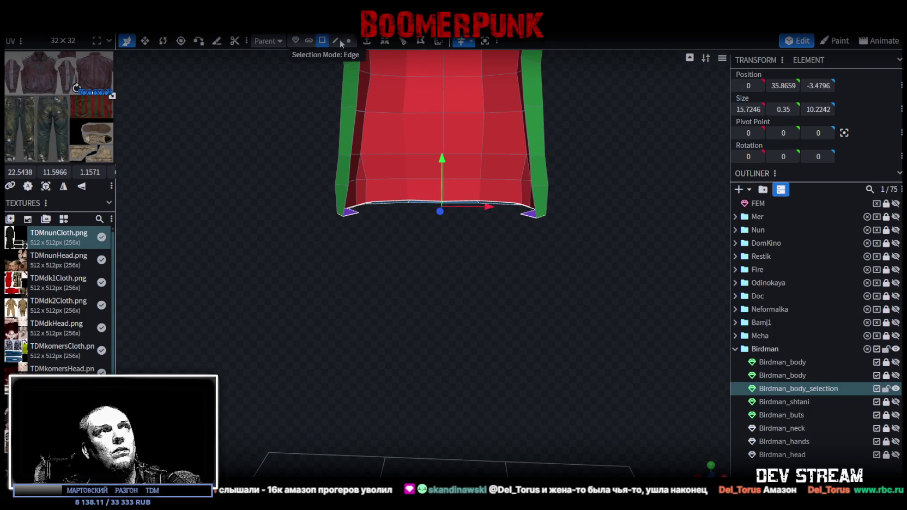
{"action": "left_click", "coordinate": [371, 47]}
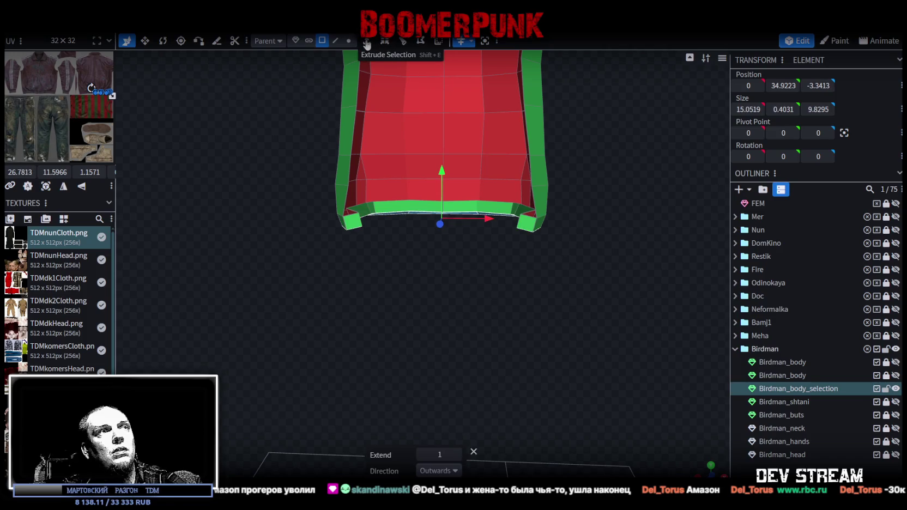
{"action": "left_click", "coordinate": [457, 470]}
{"action": "left_click", "coordinate": [438, 392]}
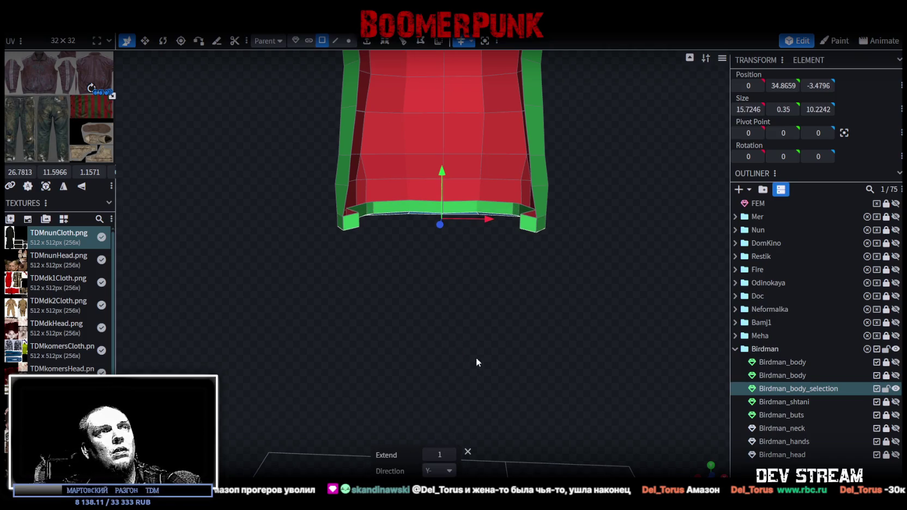
{"action": "mouse_move", "coordinate": [476, 362]}
{"action": "left_mouse_down"}
{"action": "mouse_move", "coordinate": [461, 317]}
{"action": "mouse_move", "coordinate": [443, 396]}
{"action": "left_mouse_up"}
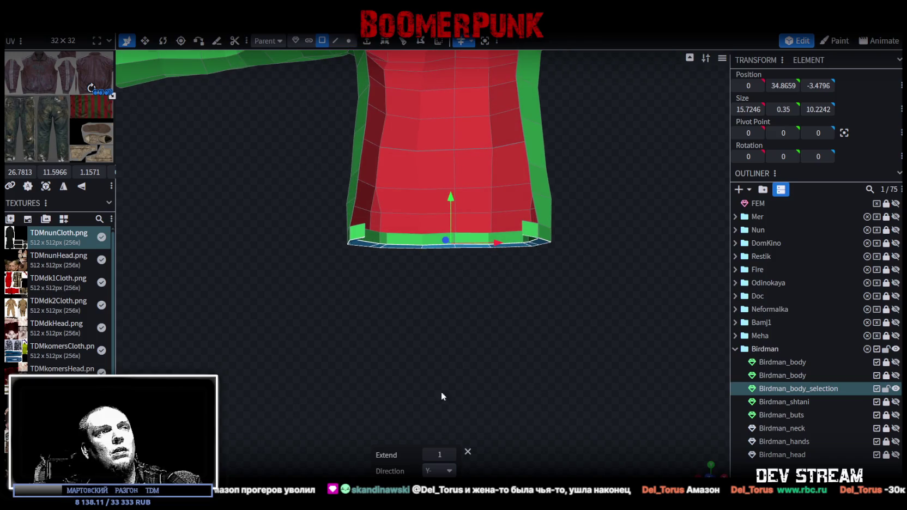
{"action": "left_click", "coordinate": [450, 454]}
{"action": "left_click", "coordinate": [451, 455]}
{"action": "left_click", "coordinate": [451, 454]}
{"action": "left_click", "coordinate": [451, 455]}
{"action": "left_click_drag", "start_coordinate": [486, 356], "coordinate": [497, 391]}
- Scale the new hem wider into a flare, ending at 18.7246 × 0 × 13.2242
{"action": "key", "text": "v"}
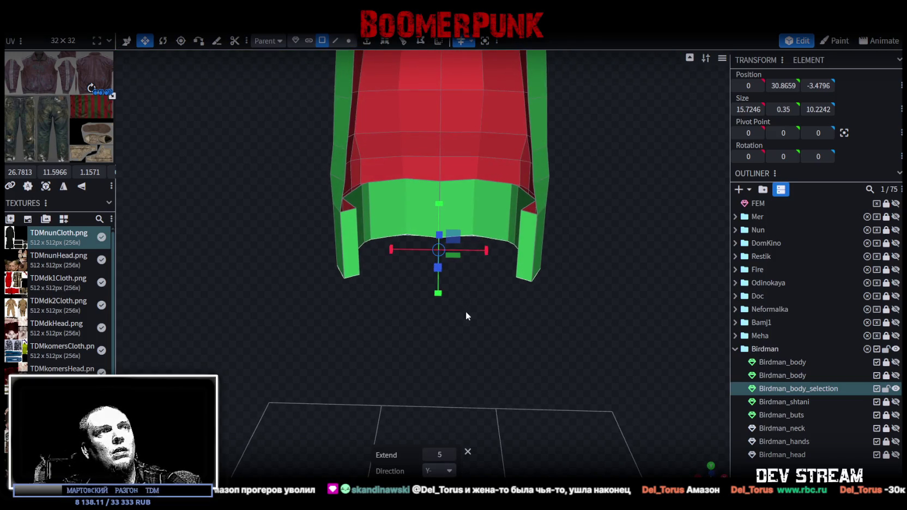
{"action": "left_click_drag", "start_coordinate": [465, 311], "coordinate": [457, 266]}
{"action": "left_click_drag", "start_coordinate": [477, 225], "coordinate": [498, 223]}
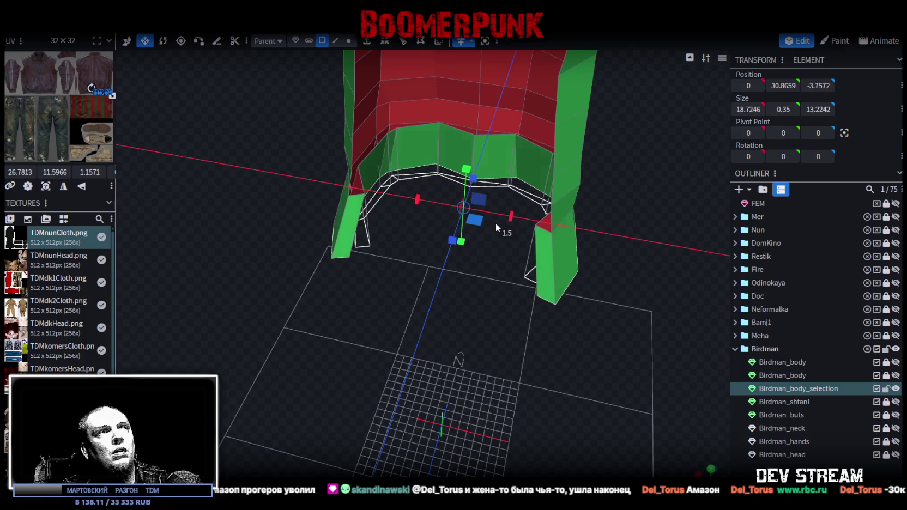
{"action": "mouse_move", "coordinate": [471, 297]}
{"action": "left_mouse_down"}
{"action": "mouse_move", "coordinate": [471, 231]}
{"action": "mouse_move", "coordinate": [470, 242]}
{"action": "left_mouse_up"}
{"action": "mouse_move", "coordinate": [471, 366]}
{"action": "left_mouse_down"}
{"action": "mouse_move", "coordinate": [473, 262]}
{"action": "mouse_move", "coordinate": [446, 278]}
{"action": "mouse_move", "coordinate": [439, 318]}
{"action": "mouse_move", "coordinate": [506, 329]}
{"action": "mouse_move", "coordinate": [484, 308]}
{"action": "mouse_move", "coordinate": [469, 353]}
{"action": "left_mouse_up"}
{"action": "mouse_move", "coordinate": [442, 246]}
{"action": "left_mouse_down"}
{"action": "mouse_move", "coordinate": [445, 332]}
{"action": "mouse_move", "coordinate": [495, 358]}
{"action": "mouse_move", "coordinate": [475, 362]}
{"action": "mouse_move", "coordinate": [461, 394]}
{"action": "mouse_move", "coordinate": [458, 381]}
{"action": "left_mouse_up"}
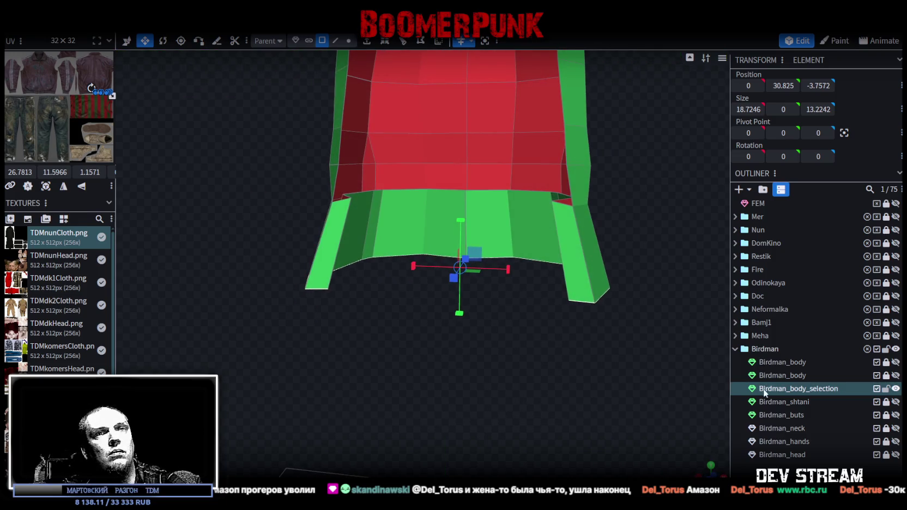
- Unhide the Birdman_body and Birdman_shtani trousers meshes and orbit to check the coat
{"action": "left_click", "coordinate": [895, 362]}
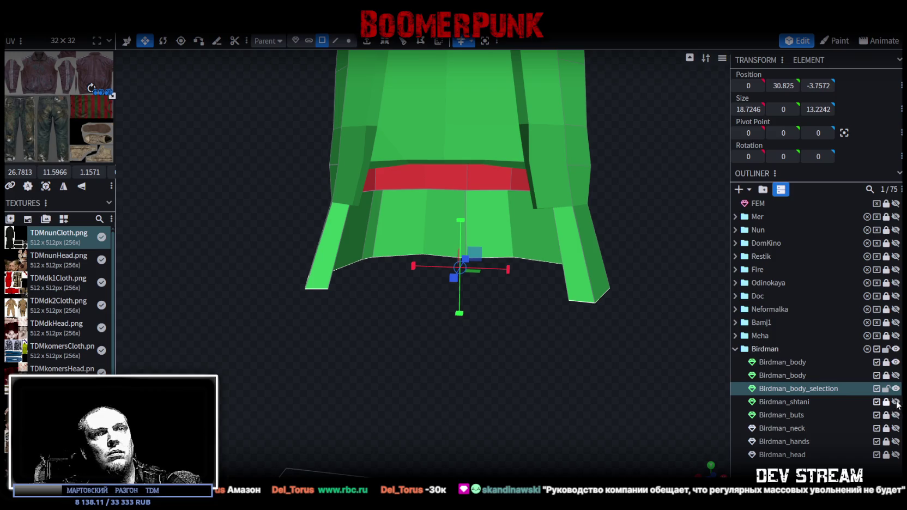
{"action": "left_click", "coordinate": [895, 402]}
{"action": "mouse_move", "coordinate": [646, 365]}
{"action": "left_mouse_down"}
{"action": "mouse_move", "coordinate": [541, 354]}
{"action": "mouse_move", "coordinate": [536, 340]}
{"action": "mouse_move", "coordinate": [628, 365]}
{"action": "mouse_move", "coordinate": [569, 331]}
{"action": "mouse_move", "coordinate": [464, 310]}
{"action": "mouse_move", "coordinate": [342, 326]}
{"action": "mouse_move", "coordinate": [392, 353]}
{"action": "mouse_move", "coordinate": [302, 293]}
{"action": "mouse_move", "coordinate": [305, 274]}
{"action": "mouse_move", "coordinate": [316, 322]}
{"action": "mouse_move", "coordinate": [523, 341]}
{"action": "mouse_move", "coordinate": [484, 361]}
{"action": "mouse_move", "coordinate": [534, 353]}
{"action": "mouse_move", "coordinate": [496, 343]}
{"action": "mouse_move", "coordinate": [291, 354]}
{"action": "mouse_move", "coordinate": [513, 360]}
{"action": "left_mouse_up"}
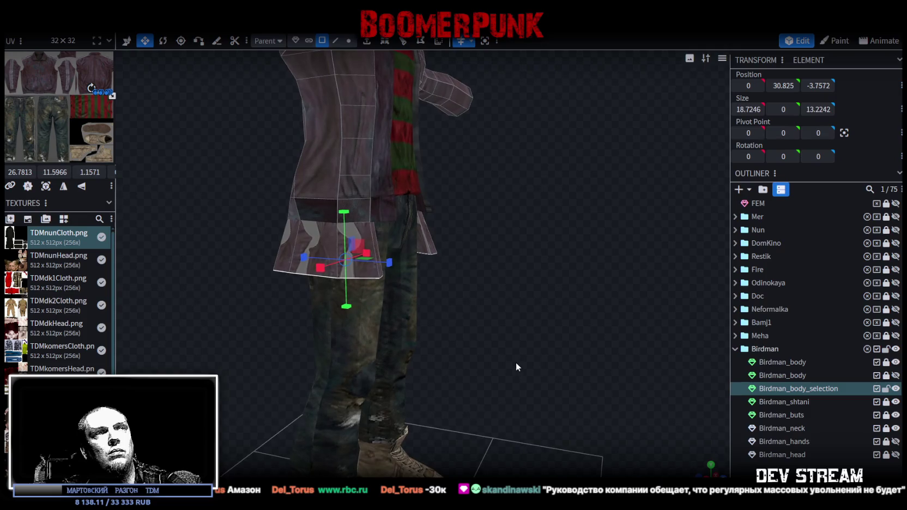
{"action": "left_click", "coordinate": [895, 362]}
- Hide the scarf and orbit from front to side to inspect the flared hem
{"action": "left_click", "coordinate": [895, 361]}
{"action": "left_click", "coordinate": [895, 361]}
{"action": "mouse_move", "coordinate": [627, 277]}
{"action": "left_mouse_down"}
{"action": "mouse_move", "coordinate": [472, 277]}
{"action": "mouse_move", "coordinate": [447, 257]}
{"action": "mouse_move", "coordinate": [298, 266]}
{"action": "mouse_move", "coordinate": [319, 264]}
{"action": "left_mouse_up"}
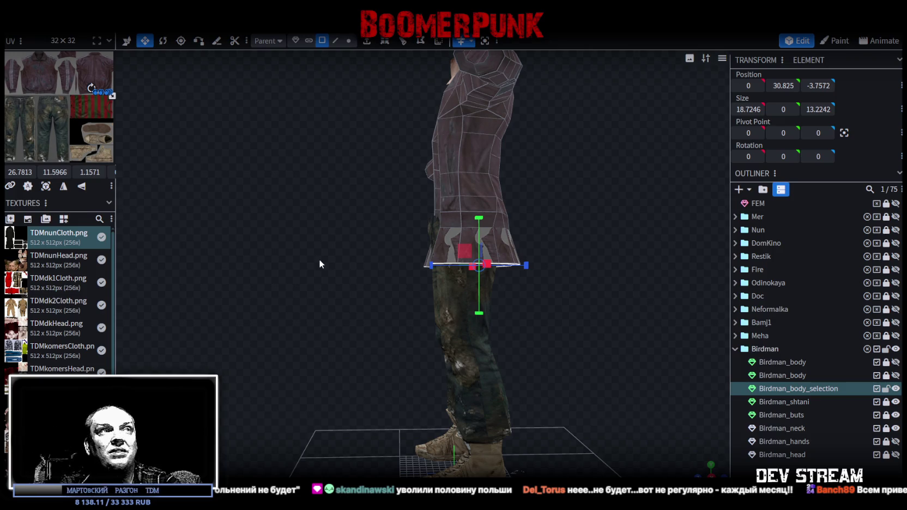
{"action": "mouse_move", "coordinate": [606, 182]}
{"action": "left_mouse_down"}
{"action": "mouse_move", "coordinate": [588, 172]}
{"action": "mouse_move", "coordinate": [575, 122]}
{"action": "mouse_move", "coordinate": [560, 125]}
{"action": "mouse_move", "coordinate": [569, 141]}
{"action": "mouse_move", "coordinate": [495, 139]}
{"action": "mouse_move", "coordinate": [382, 81]}
{"action": "left_mouse_up"}
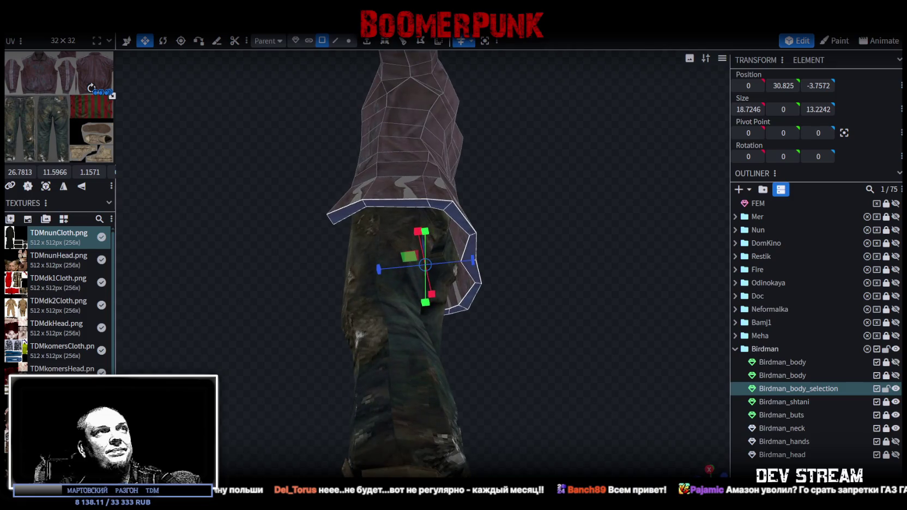
- In vertex mode, pull two front hem vertices back in depth with the Move gizmo
{"action": "left_click", "coordinate": [349, 41]}
{"action": "left_click_drag", "start_coordinate": [414, 163], "coordinate": [487, 260]}
{"action": "left_click", "coordinate": [476, 257]}
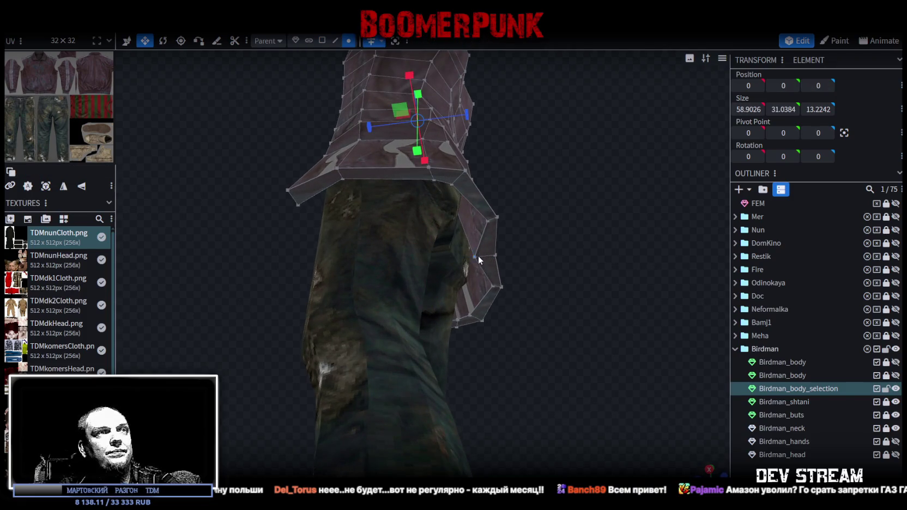
{"action": "left_click_drag", "start_coordinate": [547, 222], "coordinate": [550, 235]}
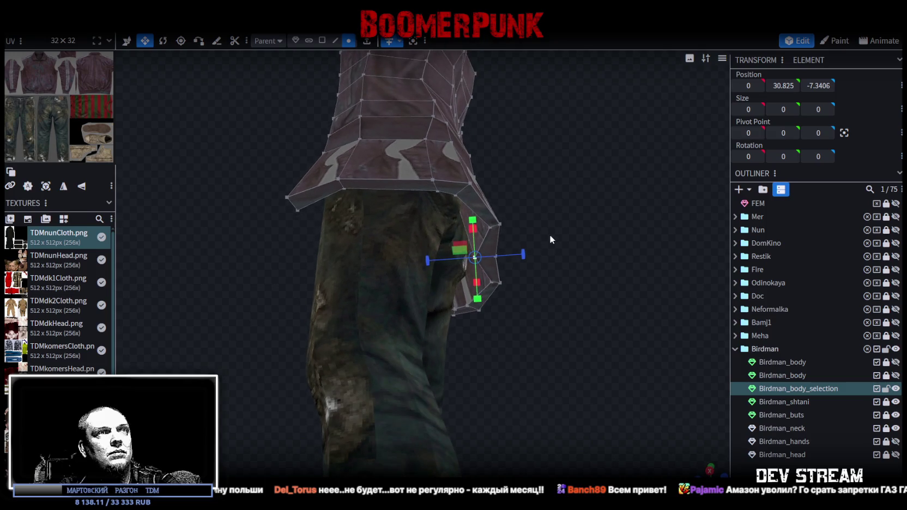
{"action": "key", "text": "v"}
{"action": "mouse_move", "coordinate": [466, 262]}
{"action": "left_mouse_down"}
{"action": "mouse_move", "coordinate": [269, 206]}
{"action": "mouse_move", "coordinate": [534, 187]}
{"action": "mouse_move", "coordinate": [499, 158]}
{"action": "mouse_move", "coordinate": [383, 191]}
{"action": "mouse_move", "coordinate": [534, 181]}
{"action": "mouse_move", "coordinate": [549, 218]}
{"action": "mouse_move", "coordinate": [536, 230]}
{"action": "mouse_move", "coordinate": [535, 205]}
{"action": "mouse_move", "coordinate": [545, 230]}
{"action": "mouse_move", "coordinate": [451, 223]}
{"action": "mouse_move", "coordinate": [427, 154]}
{"action": "mouse_move", "coordinate": [443, 128]}
{"action": "mouse_move", "coordinate": [533, 222]}
{"action": "mouse_move", "coordinate": [536, 246]}
{"action": "mouse_move", "coordinate": [481, 174]}
{"action": "mouse_move", "coordinate": [517, 207]}
{"action": "mouse_move", "coordinate": [545, 217]}
{"action": "mouse_move", "coordinate": [481, 217]}
{"action": "left_mouse_up"}
{"action": "left_click", "coordinate": [375, 191]}
{"action": "left_click_drag", "start_coordinate": [391, 237], "coordinate": [388, 238]}
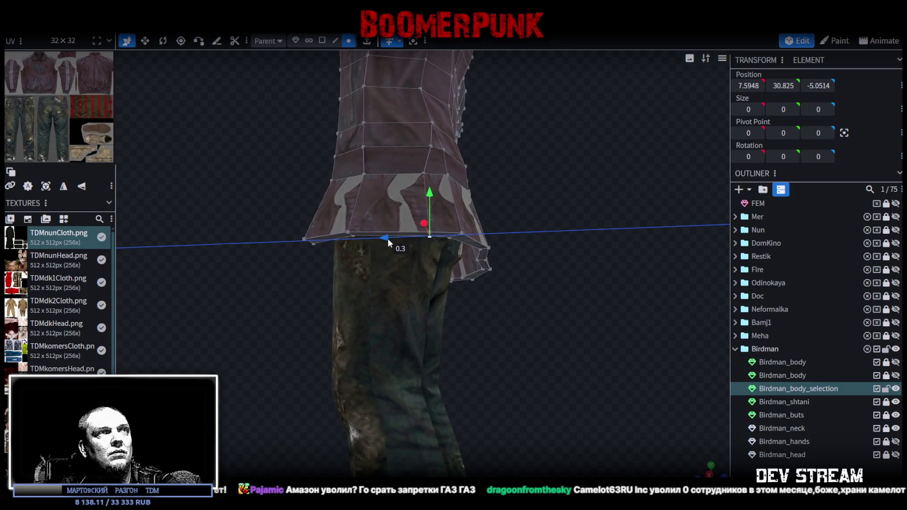
- Shift a bottom hem edge forward and nudge the neighbouring hem vertices slightly back
{"action": "left_click", "coordinate": [432, 234]}
{"action": "left_click_drag", "start_coordinate": [463, 240], "coordinate": [533, 270]}
{"action": "mouse_move", "coordinate": [398, 316]}
{"action": "left_mouse_down"}
{"action": "mouse_move", "coordinate": [430, 267]}
{"action": "mouse_move", "coordinate": [500, 306]}
{"action": "mouse_move", "coordinate": [389, 291]}
{"action": "left_mouse_up"}
{"action": "mouse_move", "coordinate": [458, 299]}
{"action": "left_mouse_down"}
{"action": "mouse_move", "coordinate": [513, 309]}
{"action": "mouse_move", "coordinate": [517, 282]}
{"action": "mouse_move", "coordinate": [338, 318]}
{"action": "mouse_move", "coordinate": [293, 317]}
{"action": "mouse_move", "coordinate": [413, 273]}
{"action": "left_mouse_up"}
{"action": "mouse_move", "coordinate": [357, 299]}
{"action": "left_mouse_down"}
{"action": "mouse_move", "coordinate": [323, 289]}
{"action": "mouse_move", "coordinate": [325, 266]}
{"action": "mouse_move", "coordinate": [364, 283]}
{"action": "left_mouse_up"}
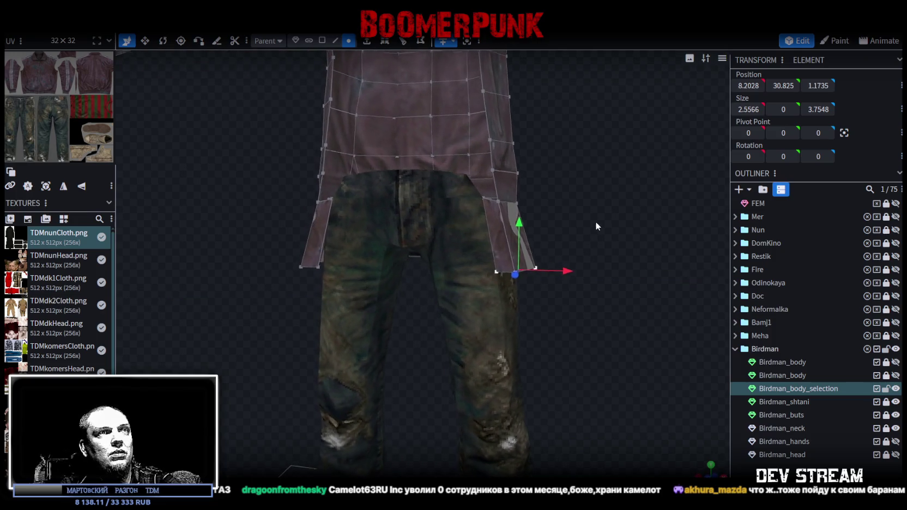
{"action": "scroll", "coordinate": [595, 221], "scroll_direction": "up", "scroll_amount": 2}
{"action": "scroll", "coordinate": [610, 204], "scroll_direction": "up", "scroll_amount": 2}
{"action": "scroll", "coordinate": [577, 242], "scroll_direction": "up", "scroll_amount": 2}
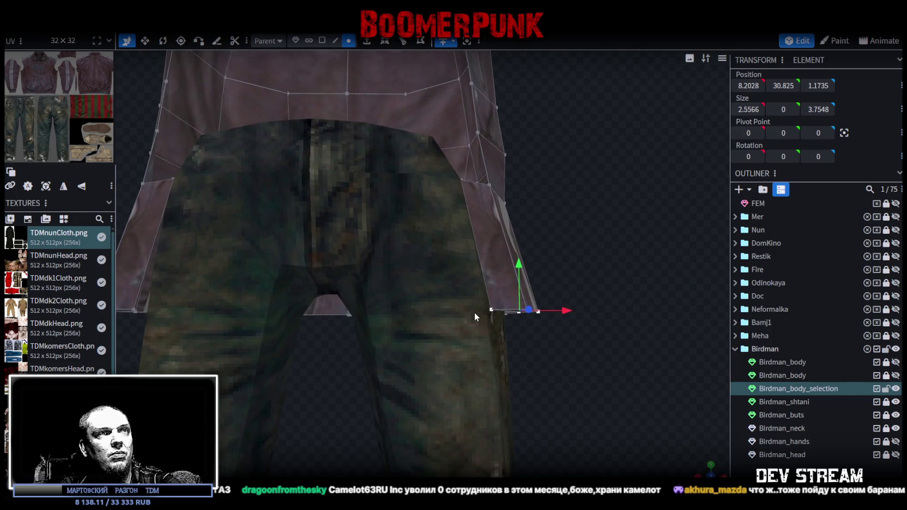
{"action": "mouse_move", "coordinate": [495, 308]}
{"action": "left_mouse_down"}
{"action": "mouse_move", "coordinate": [602, 257]}
{"action": "mouse_move", "coordinate": [528, 275]}
{"action": "mouse_move", "coordinate": [531, 249]}
{"action": "mouse_move", "coordinate": [250, 167]}
{"action": "mouse_move", "coordinate": [315, 256]}
{"action": "mouse_move", "coordinate": [344, 227]}
{"action": "mouse_move", "coordinate": [410, 210]}
{"action": "mouse_move", "coordinate": [429, 260]}
{"action": "mouse_move", "coordinate": [412, 239]}
{"action": "mouse_move", "coordinate": [410, 274]}
{"action": "mouse_move", "coordinate": [390, 249]}
{"action": "mouse_move", "coordinate": [537, 223]}
{"action": "left_mouse_up"}
- Select the hem corner vertex and all the waistband vertices together
{"action": "left_click", "coordinate": [467, 279]}
{"action": "left_click", "coordinate": [460, 207]}
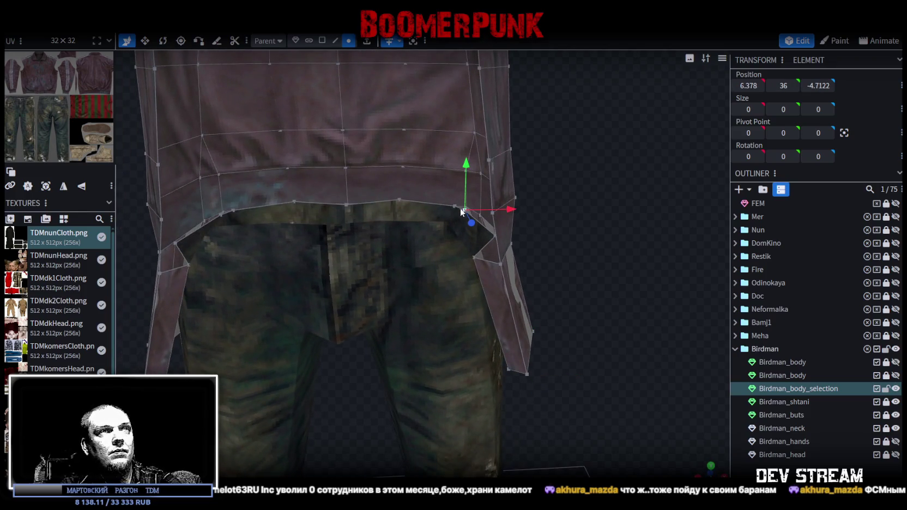
{"action": "left_click", "coordinate": [399, 200]}
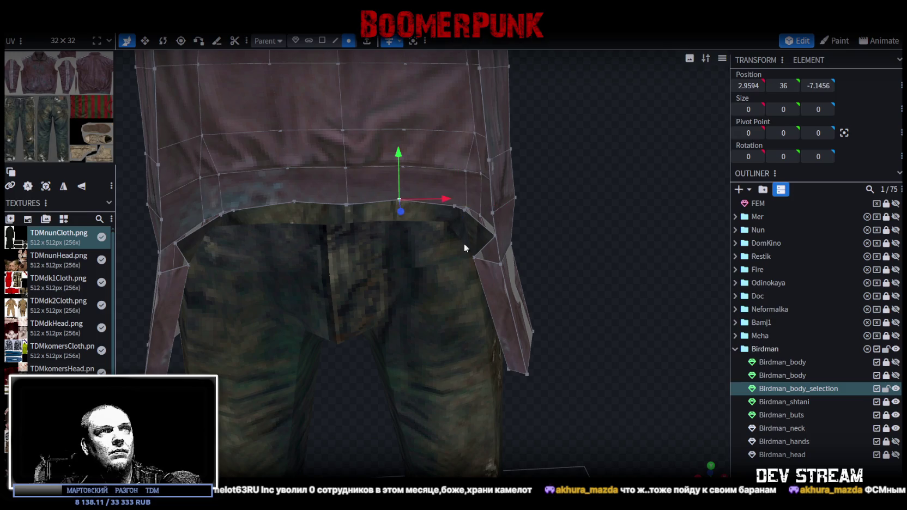
{"action": "scroll", "coordinate": [464, 243], "scroll_direction": "down", "scroll_amount": 3}
{"action": "scroll", "coordinate": [560, 235], "scroll_direction": "down", "scroll_amount": 3}
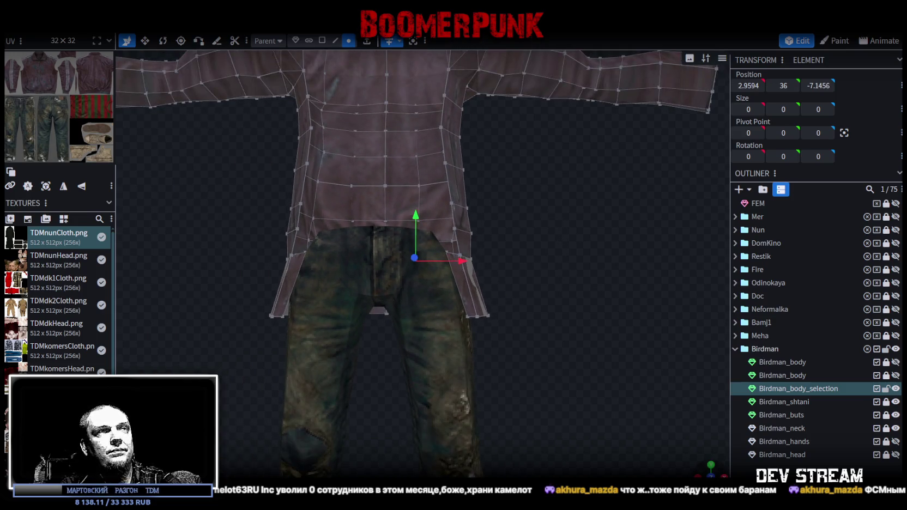
{"action": "scroll", "coordinate": [520, 348], "scroll_direction": "down", "scroll_amount": 3}
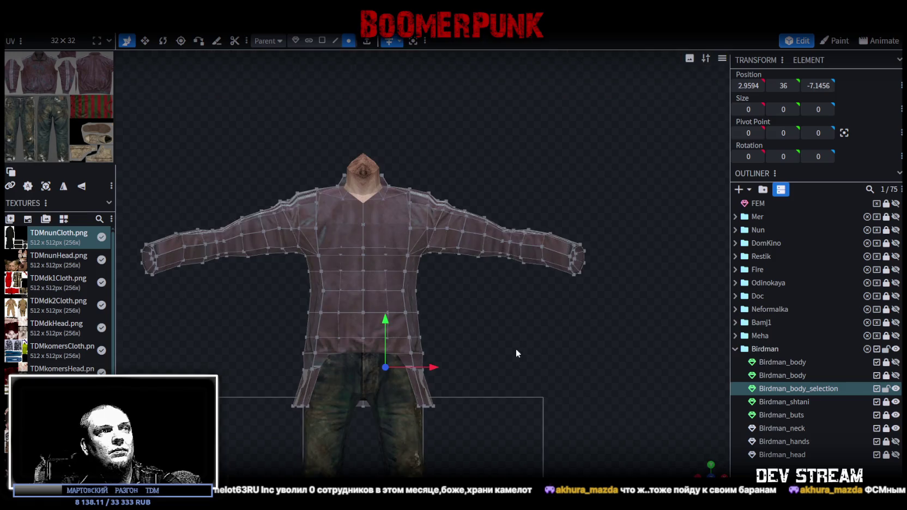
{"action": "scroll", "coordinate": [527, 266], "scroll_direction": "down", "scroll_amount": 2}
{"action": "scroll", "coordinate": [448, 246], "scroll_direction": "down", "scroll_amount": 2}
{"action": "scroll", "coordinate": [448, 246], "scroll_direction": "up", "scroll_amount": 3}
{"action": "left_click_drag", "start_coordinate": [267, 188], "coordinate": [614, 217]}
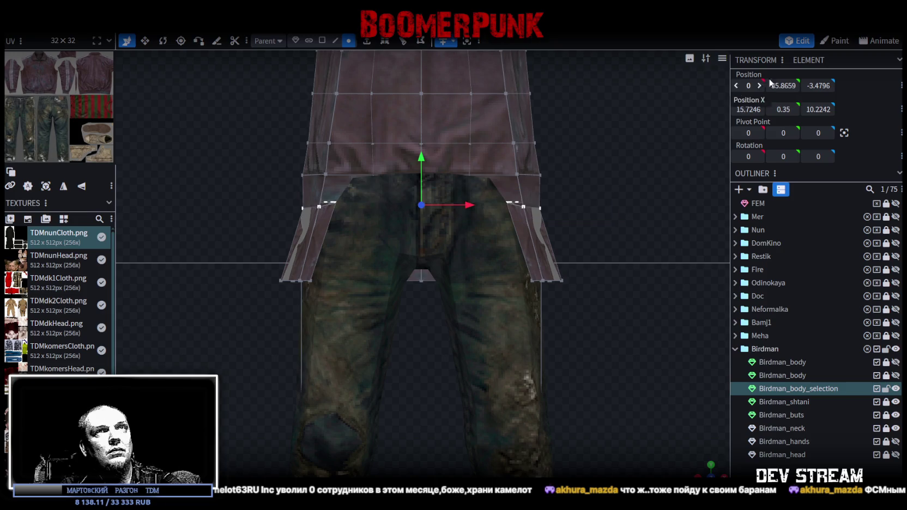
- Set the selected hem vertices' Position Y to 36, collapsing their height to 0
{"action": "left_click", "coordinate": [783, 86]}
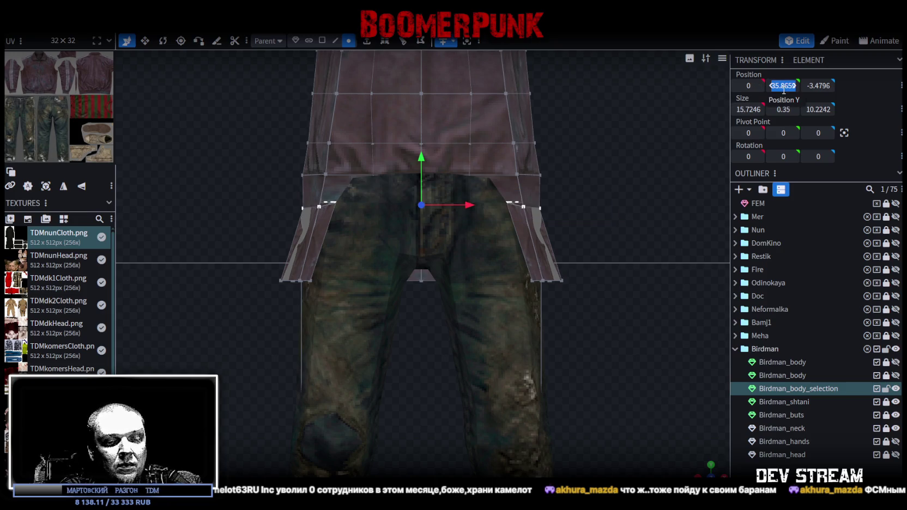
{"action": "type", "text": "36"}
{"action": "key", "text": "Return"}
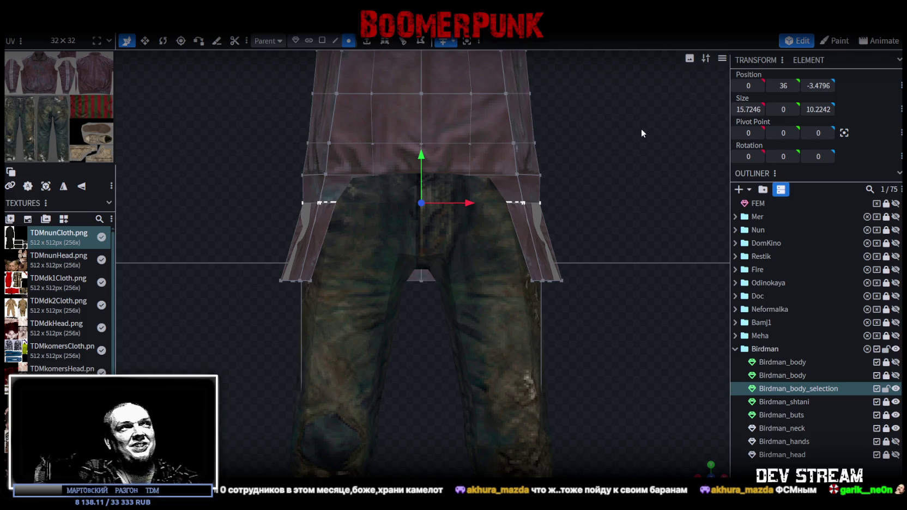
{"action": "scroll", "coordinate": [634, 163], "scroll_direction": "up", "scroll_amount": 2}
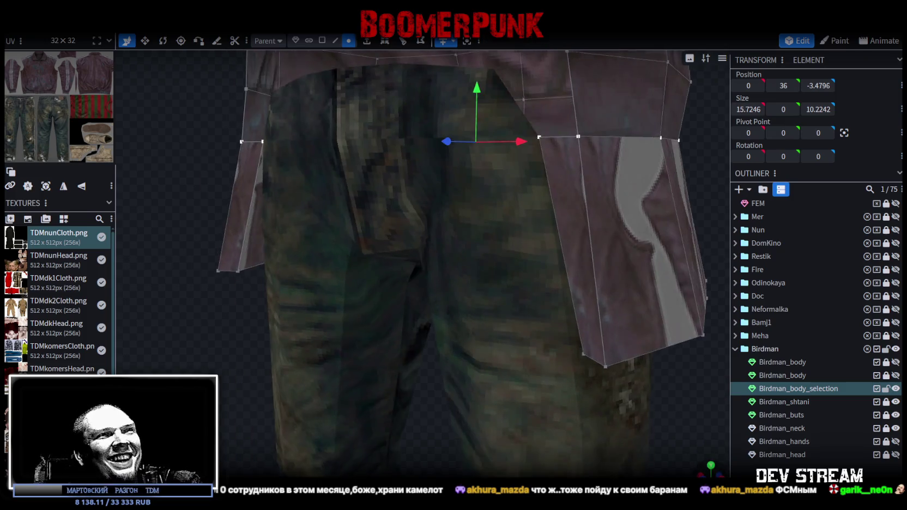
- Select the full edge loop around the coat's lower band in edge mode
{"action": "mouse_move", "coordinate": [639, 385]}
{"action": "left_mouse_down"}
{"action": "mouse_move", "coordinate": [425, 292]}
{"action": "mouse_move", "coordinate": [549, 327]}
{"action": "left_mouse_up"}
{"action": "left_click", "coordinate": [336, 41]}
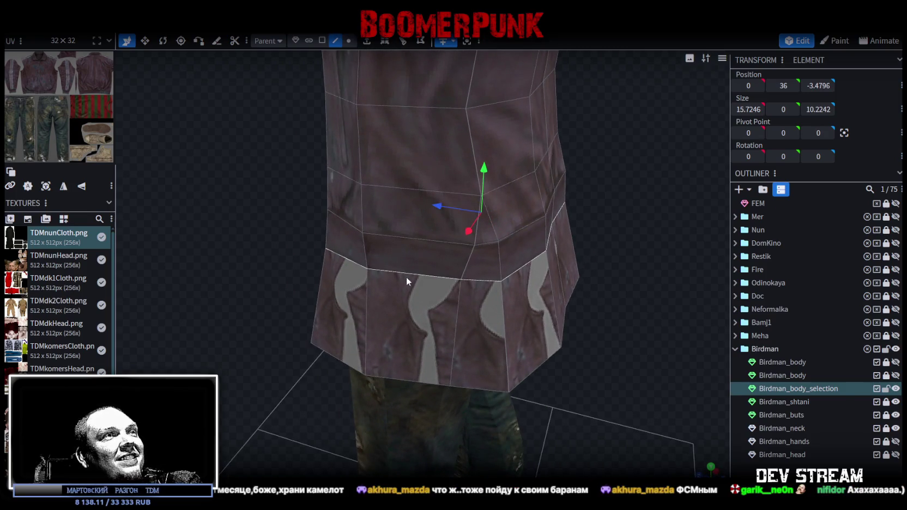
{"action": "left_click", "coordinate": [405, 278]}
{"action": "mouse_move", "coordinate": [643, 239]}
{"action": "left_mouse_down"}
{"action": "mouse_move", "coordinate": [555, 195]}
{"action": "mouse_move", "coordinate": [478, 208]}
{"action": "left_mouse_up"}
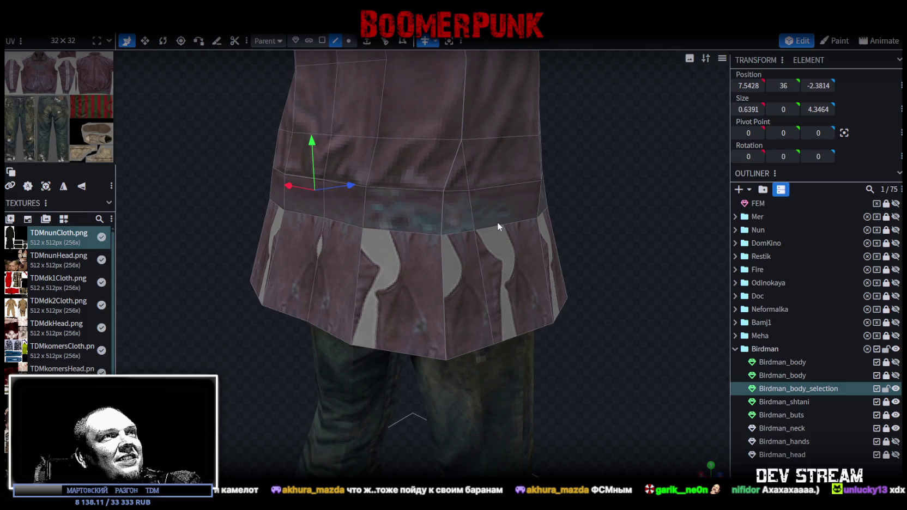
{"action": "double_click", "coordinate": [498, 222]}
{"action": "left_click_drag", "start_coordinate": [644, 220], "coordinate": [450, 230]}
- Scale the hem edge loop wider along X so it flares from the body
{"action": "key", "text": "s"}
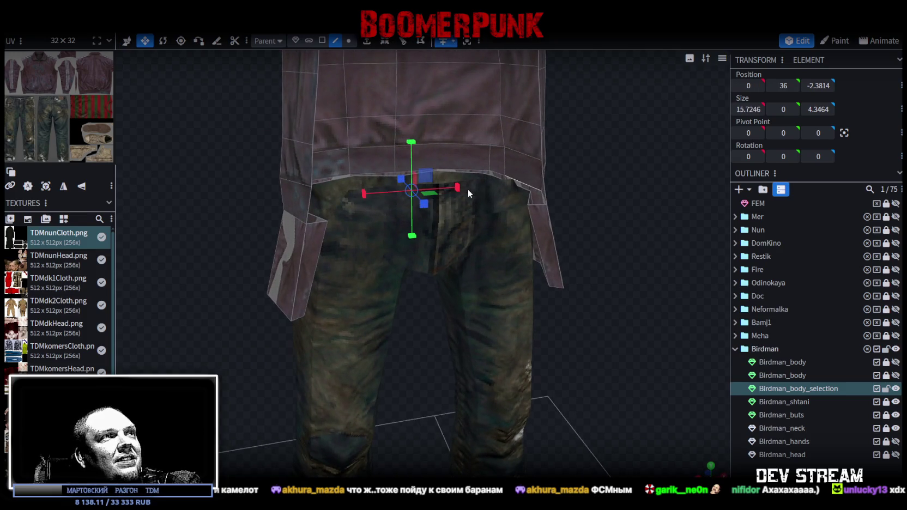
{"action": "mouse_move", "coordinate": [461, 189]}
{"action": "left_mouse_down"}
{"action": "mouse_move", "coordinate": [549, 308]}
{"action": "mouse_move", "coordinate": [315, 325]}
{"action": "mouse_move", "coordinate": [327, 319]}
{"action": "left_mouse_up"}
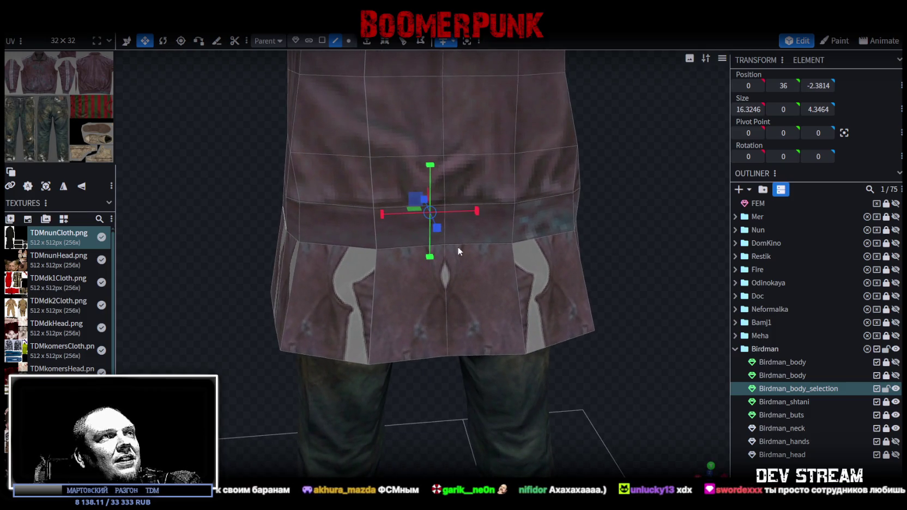
{"action": "left_click_drag", "start_coordinate": [477, 212], "coordinate": [479, 212]}
{"action": "mouse_move", "coordinate": [288, 217]}
{"action": "left_mouse_down"}
{"action": "mouse_move", "coordinate": [441, 221]}
{"action": "mouse_move", "coordinate": [485, 207]}
{"action": "left_mouse_up"}
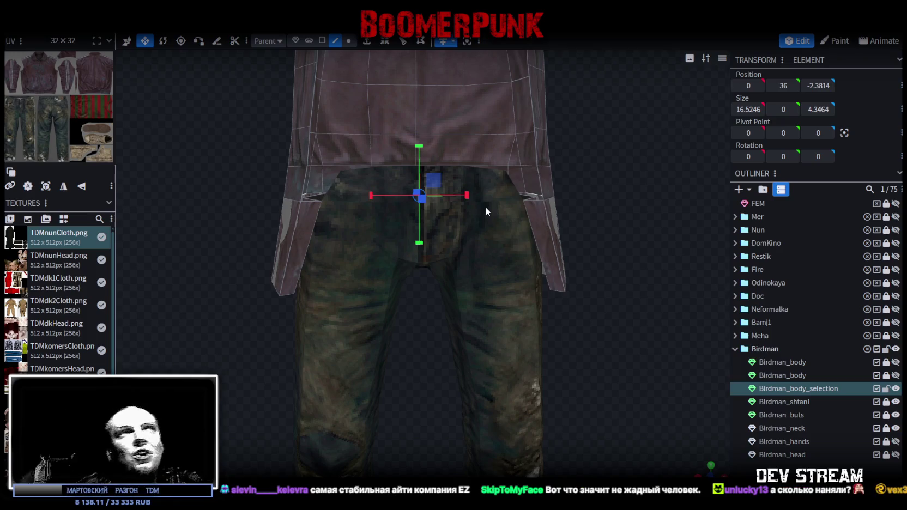
{"action": "mouse_move", "coordinate": [486, 203]}
{"action": "left_mouse_down"}
{"action": "mouse_move", "coordinate": [652, 267]}
{"action": "mouse_move", "coordinate": [506, 195]}
{"action": "mouse_move", "coordinate": [357, 219]}
{"action": "mouse_move", "coordinate": [325, 211]}
{"action": "mouse_move", "coordinate": [428, 197]}
{"action": "mouse_move", "coordinate": [441, 214]}
{"action": "mouse_move", "coordinate": [455, 162]}
{"action": "mouse_move", "coordinate": [469, 161]}
{"action": "left_mouse_up"}
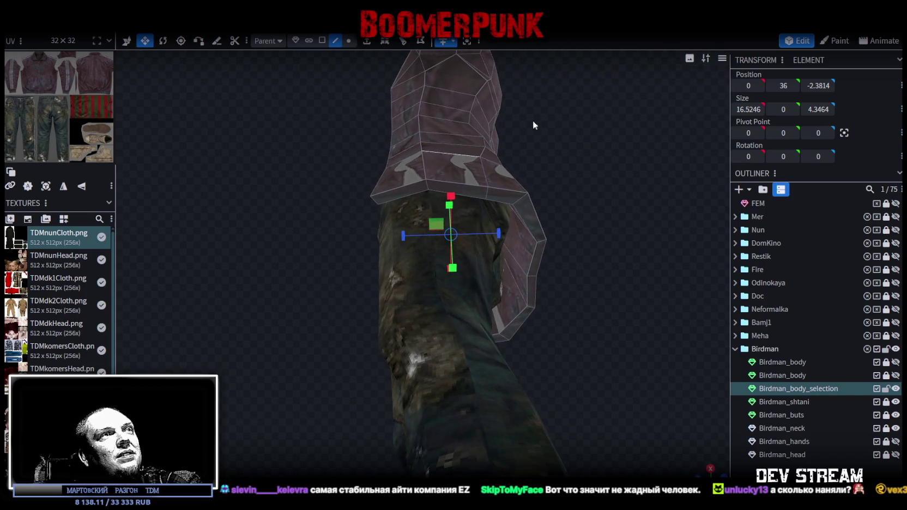
- Select the mirrored pair of side hem vertices and push them back 0.2 on Z
{"action": "left_click_drag", "start_coordinate": [533, 125], "coordinate": [463, 88]}
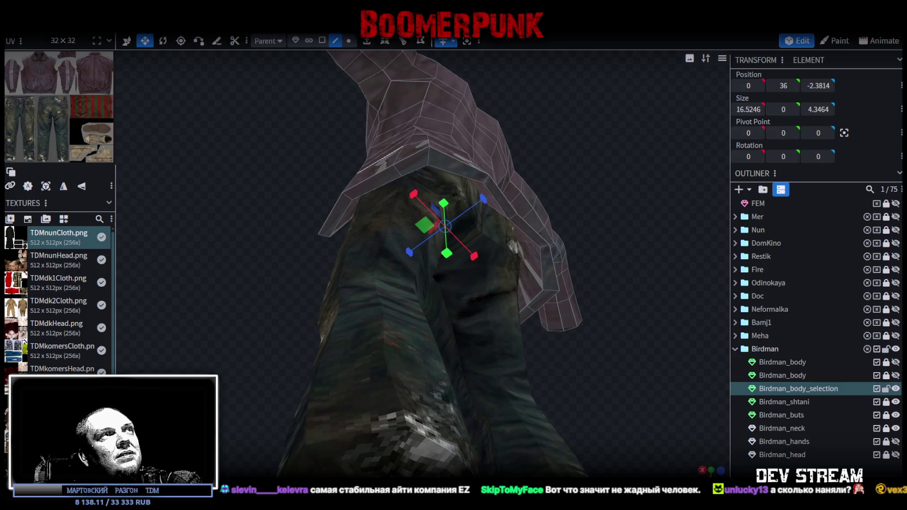
{"action": "left_click", "coordinate": [419, 173]}
{"action": "left_click", "coordinate": [538, 296]}
{"action": "mouse_move", "coordinate": [588, 284]}
{"action": "left_mouse_down"}
{"action": "mouse_move", "coordinate": [600, 230]}
{"action": "mouse_move", "coordinate": [512, 229]}
{"action": "mouse_move", "coordinate": [480, 214]}
{"action": "left_mouse_up"}
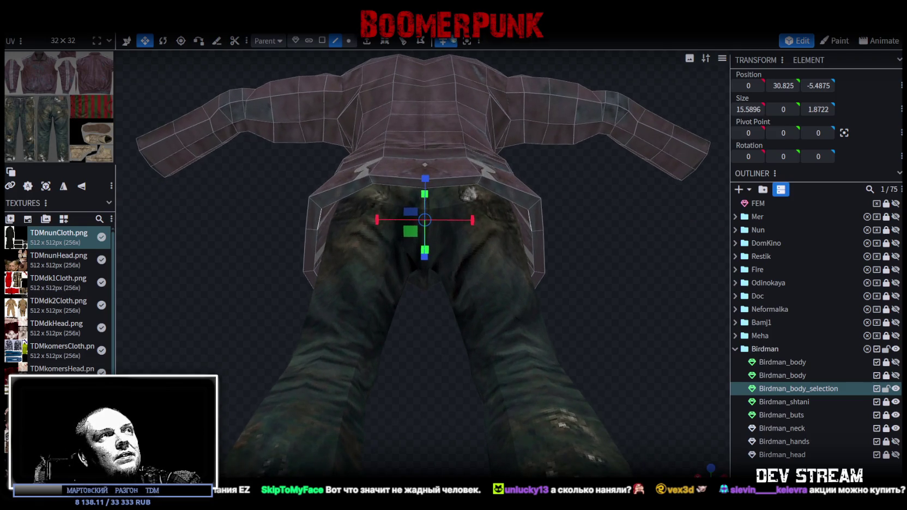
{"action": "left_click", "coordinate": [348, 41]}
{"action": "left_click", "coordinate": [322, 208]}
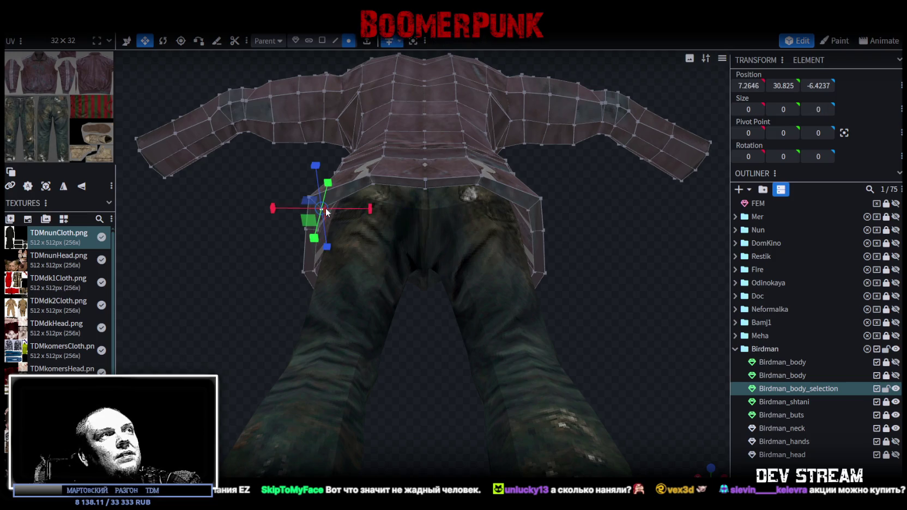
{"action": "left_click", "coordinate": [531, 210], "text": "shift"}
{"action": "mouse_move", "coordinate": [444, 173]}
{"action": "left_mouse_down"}
{"action": "mouse_move", "coordinate": [598, 243]}
{"action": "mouse_move", "coordinate": [535, 265]}
{"action": "left_mouse_up"}
{"action": "left_click_drag", "start_coordinate": [387, 270], "coordinate": [386, 271]}
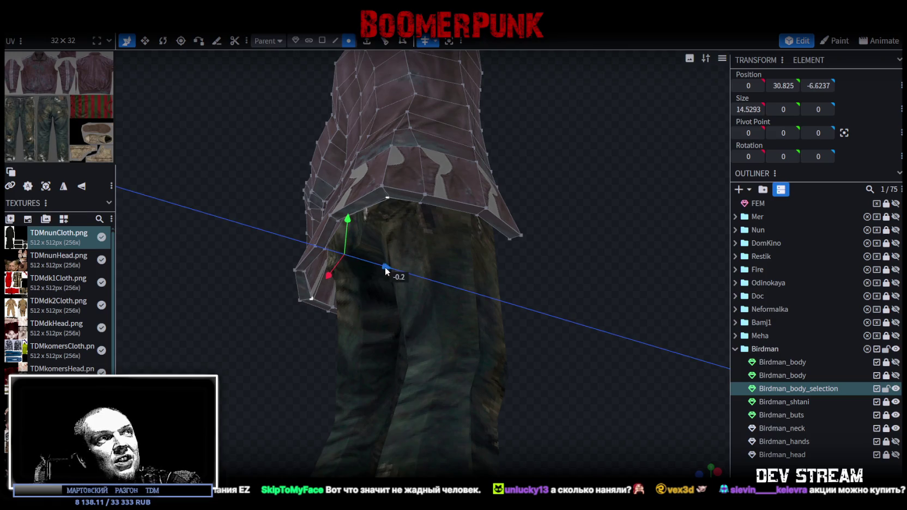
{"action": "mouse_move", "coordinate": [608, 264]}
{"action": "left_mouse_down"}
{"action": "mouse_move", "coordinate": [570, 230]}
{"action": "mouse_move", "coordinate": [553, 270]}
{"action": "mouse_move", "coordinate": [677, 290]}
{"action": "mouse_move", "coordinate": [680, 266]}
{"action": "left_mouse_up"}
- Box-select the jacket's bottom edge vertices in front view and switch to face mode
{"action": "key", "text": "KP_0"}
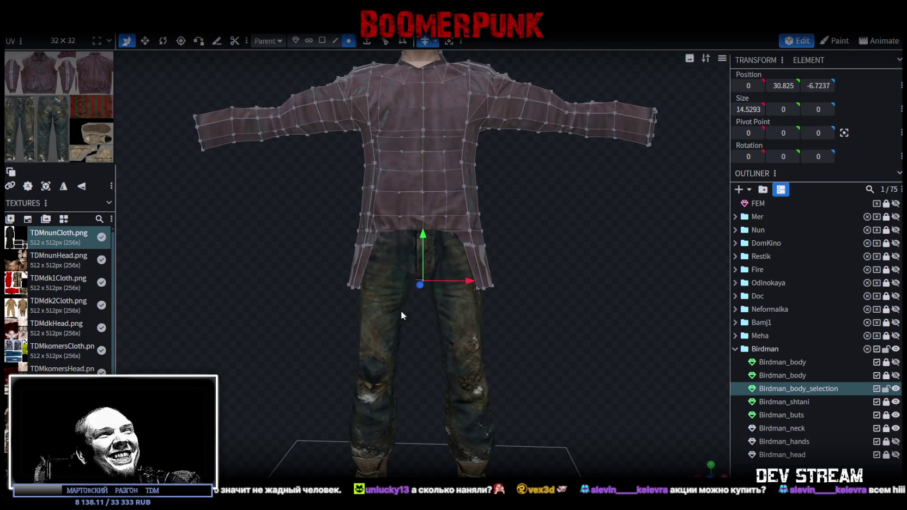
{"action": "left_click_drag", "start_coordinate": [288, 323], "coordinate": [567, 266]}
{"action": "key", "text": "KP_0"}
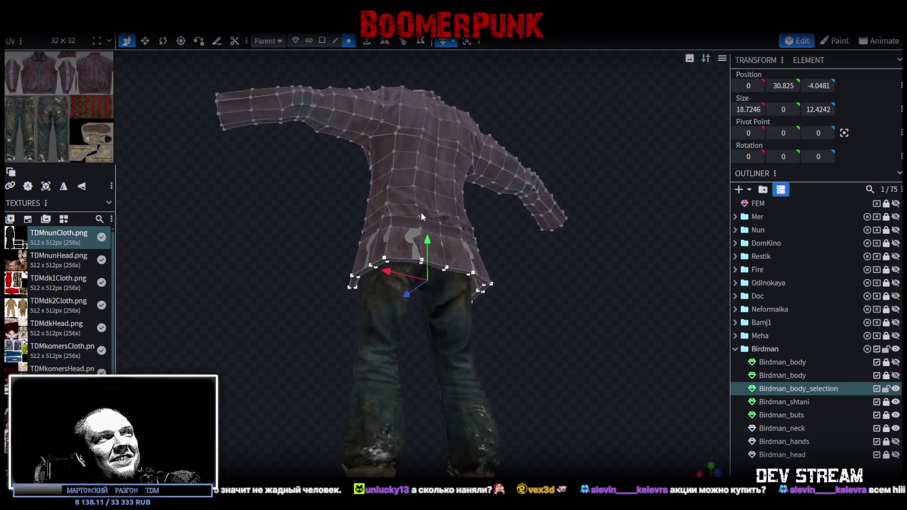
{"action": "left_click", "coordinate": [322, 40]}
{"action": "scroll", "coordinate": [558, 264], "scroll_direction": "up", "scroll_amount": 3}
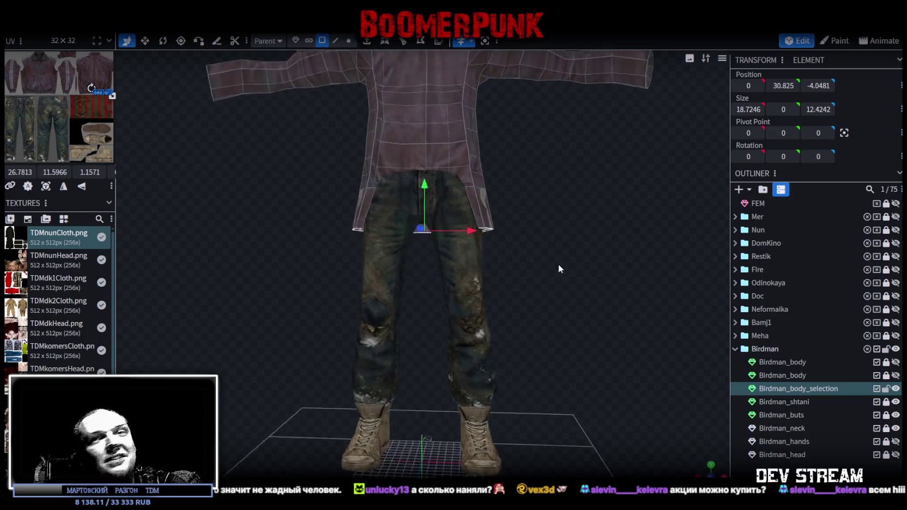
{"action": "scroll", "coordinate": [580, 294], "scroll_direction": "up", "scroll_amount": 2}
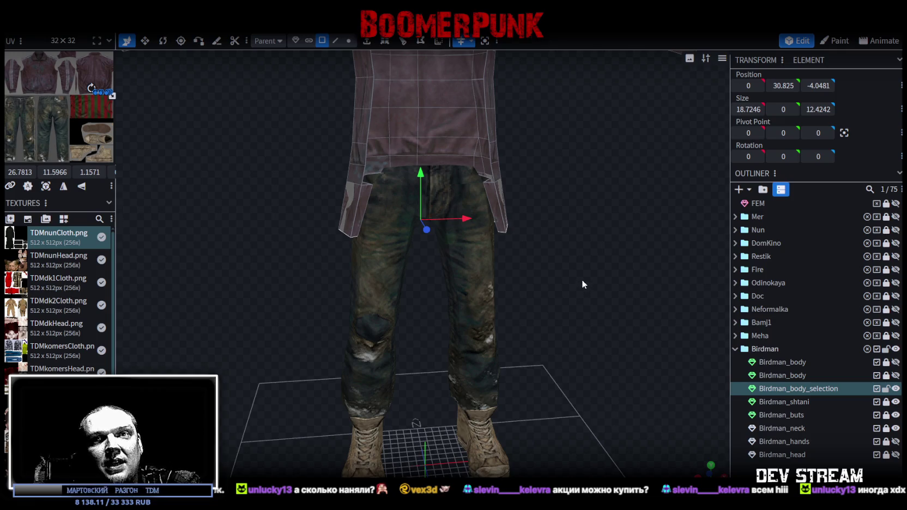
{"action": "mouse_move", "coordinate": [576, 290]}
{"action": "left_mouse_down"}
{"action": "mouse_move", "coordinate": [535, 275]}
{"action": "mouse_move", "coordinate": [527, 307]}
{"action": "mouse_move", "coordinate": [547, 309]}
{"action": "mouse_move", "coordinate": [518, 168]}
{"action": "left_mouse_up"}
- Extrude the jacket's bottom downward with an Extend length of 5
{"action": "key", "text": "e"}
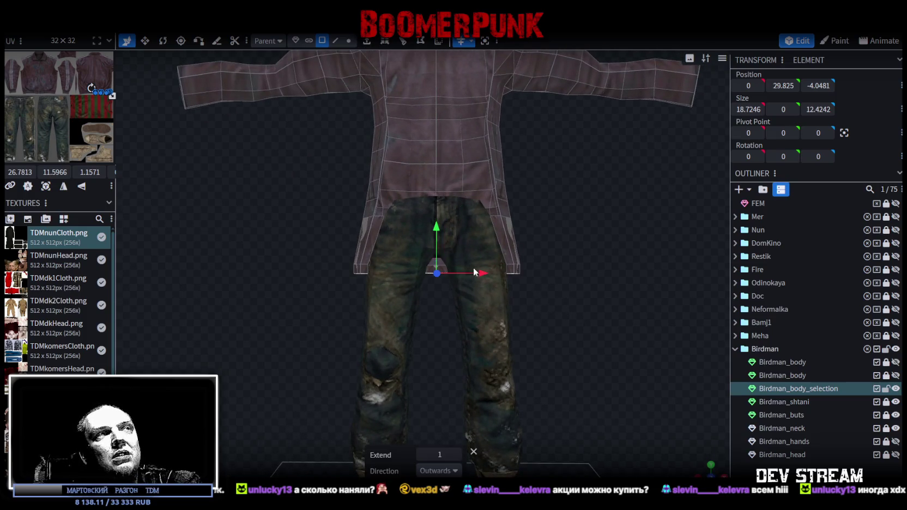
{"action": "left_click", "coordinate": [457, 454]}
{"action": "left_click", "coordinate": [457, 455]}
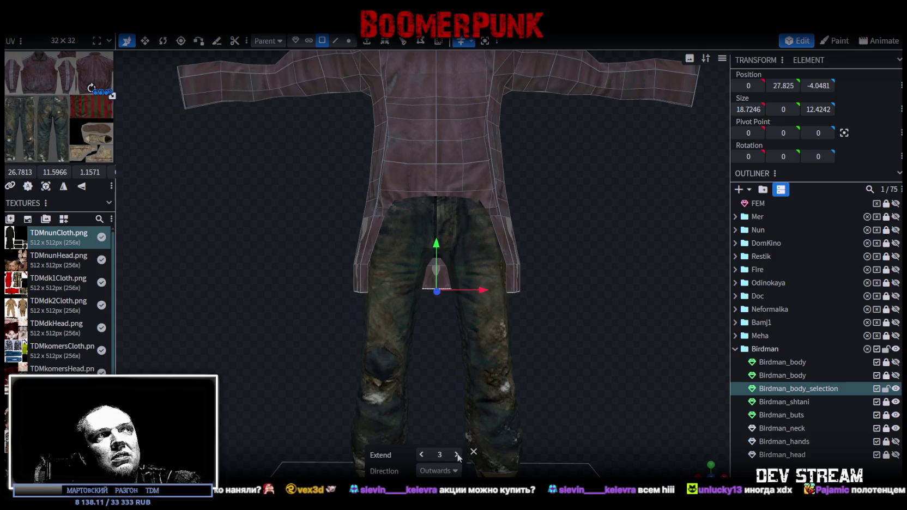
{"action": "left_click", "coordinate": [456, 455]}
{"action": "left_click", "coordinate": [457, 454]}
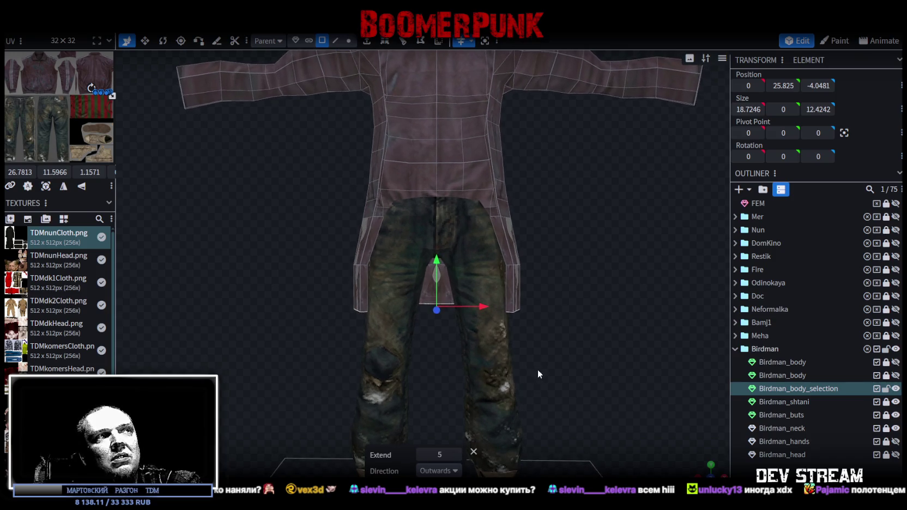
- Widen the newly extruded bottom section along X to 21.2246
{"action": "key", "text": "s"}
{"action": "mouse_move", "coordinate": [534, 365]}
{"action": "left_mouse_down"}
{"action": "mouse_move", "coordinate": [484, 330]}
{"action": "mouse_move", "coordinate": [494, 304]}
{"action": "mouse_move", "coordinate": [439, 282]}
{"action": "left_mouse_up"}
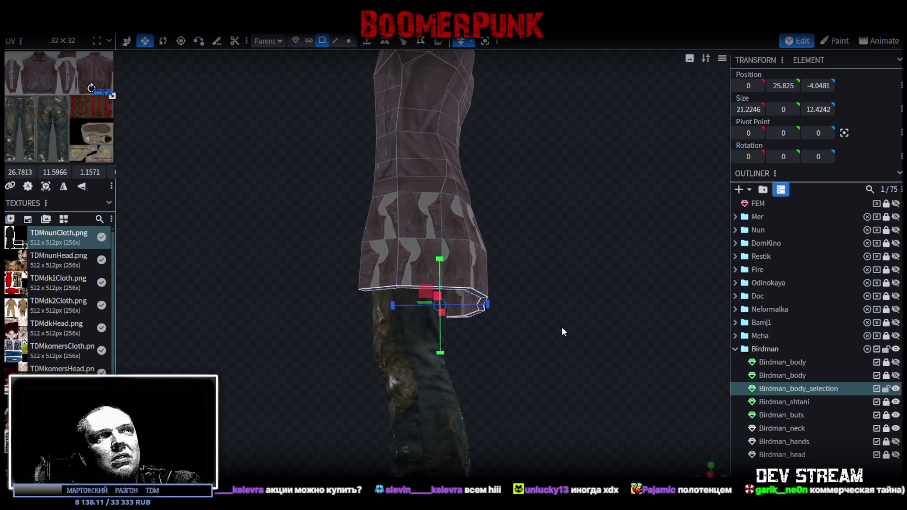
{"action": "key", "text": "KP_3"}
{"action": "left_click", "coordinate": [349, 41]}
- Box-select the skirt's bottom vertices and drag them backward on Z in side view
{"action": "mouse_move", "coordinate": [552, 367]}
{"action": "left_mouse_down"}
{"action": "mouse_move", "coordinate": [459, 274]}
{"action": "mouse_move", "coordinate": [531, 348]}
{"action": "mouse_move", "coordinate": [478, 336]}
{"action": "mouse_move", "coordinate": [470, 350]}
{"action": "mouse_move", "coordinate": [536, 360]}
{"action": "left_mouse_up"}
{"action": "key", "text": "q"}
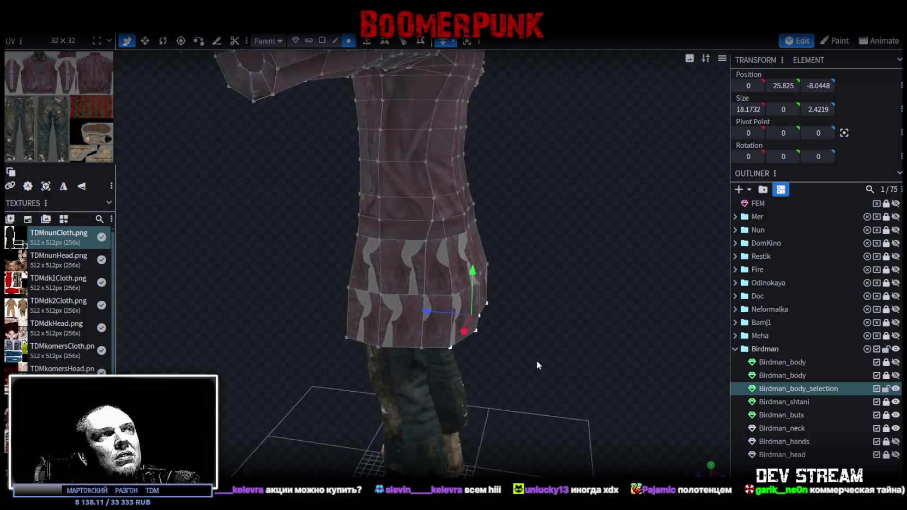
{"action": "key", "text": "KP_3"}
{"action": "mouse_move", "coordinate": [430, 312]}
{"action": "left_mouse_down"}
{"action": "mouse_move", "coordinate": [442, 307]}
{"action": "mouse_move", "coordinate": [570, 373]}
{"action": "left_mouse_up"}
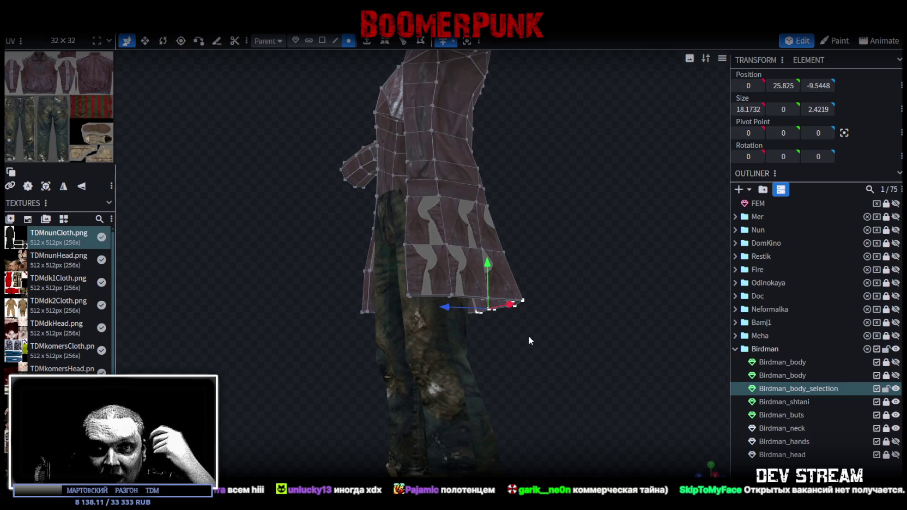
{"action": "mouse_move", "coordinate": [528, 332]}
{"action": "left_mouse_down"}
{"action": "mouse_move", "coordinate": [579, 352]}
{"action": "mouse_move", "coordinate": [526, 359]}
{"action": "mouse_move", "coordinate": [600, 353]}
{"action": "mouse_move", "coordinate": [567, 333]}
{"action": "mouse_move", "coordinate": [604, 348]}
{"action": "mouse_move", "coordinate": [611, 366]}
{"action": "mouse_move", "coordinate": [602, 343]}
{"action": "mouse_move", "coordinate": [600, 379]}
{"action": "mouse_move", "coordinate": [549, 317]}
{"action": "left_mouse_up"}
- From a front view, box-select all vertices along the skirt's bottom edge
{"action": "mouse_move", "coordinate": [606, 397]}
{"action": "left_mouse_down"}
{"action": "mouse_move", "coordinate": [557, 353]}
{"action": "mouse_move", "coordinate": [515, 347]}
{"action": "mouse_move", "coordinate": [385, 361]}
{"action": "mouse_move", "coordinate": [452, 326]}
{"action": "mouse_move", "coordinate": [389, 221]}
{"action": "left_mouse_up"}
{"action": "mouse_move", "coordinate": [566, 247]}
{"action": "left_mouse_down"}
{"action": "mouse_move", "coordinate": [636, 293]}
{"action": "mouse_move", "coordinate": [590, 372]}
{"action": "left_mouse_up"}
{"action": "left_click", "coordinate": [346, 45]}
{"action": "left_click_drag", "start_coordinate": [540, 338], "coordinate": [324, 346]}
{"action": "left_click_drag", "start_coordinate": [270, 354], "coordinate": [586, 264], "text": "ctrl"}
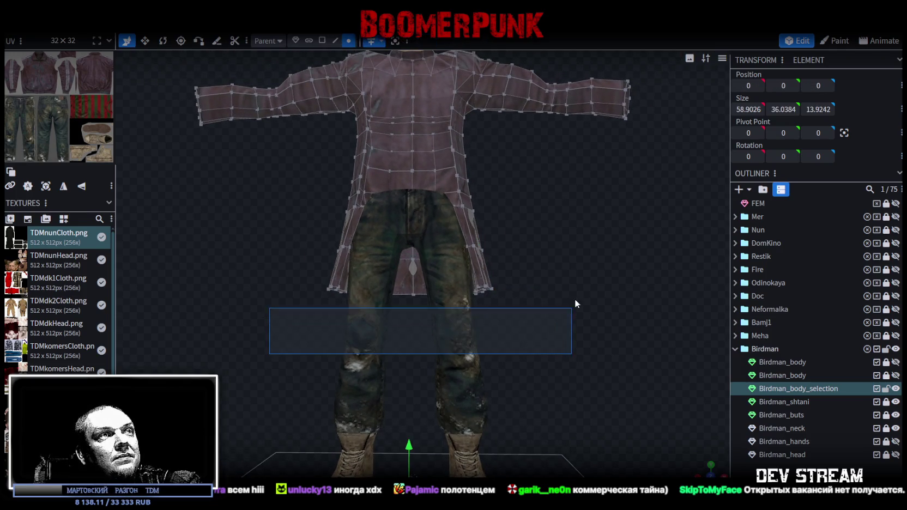
{"action": "left_click", "coordinate": [322, 41]}
- Extrude the skirt bottom by 6 and spread the new hem faces outward
{"action": "left_click", "coordinate": [366, 41]}
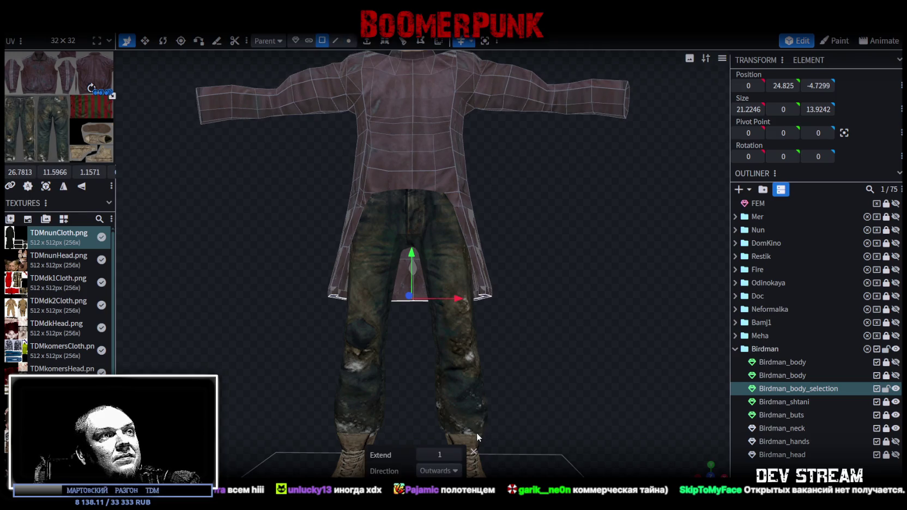
{"action": "left_click", "coordinate": [456, 454]}
{"action": "left_click", "coordinate": [456, 454]}
{"action": "left_click", "coordinate": [456, 455]}
{"action": "left_click", "coordinate": [457, 454]}
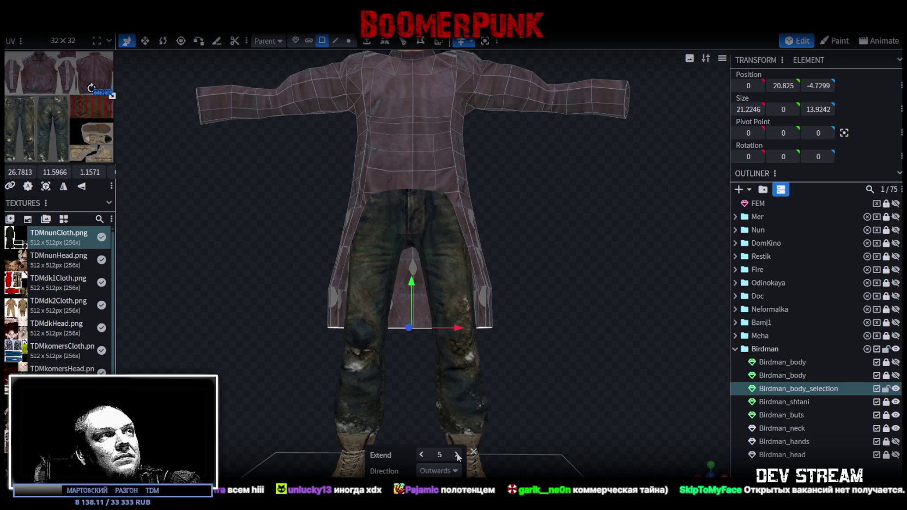
{"action": "left_click", "coordinate": [456, 454]}
{"action": "key", "text": "v"}
{"action": "left_click_drag", "start_coordinate": [496, 412], "coordinate": [501, 373]}
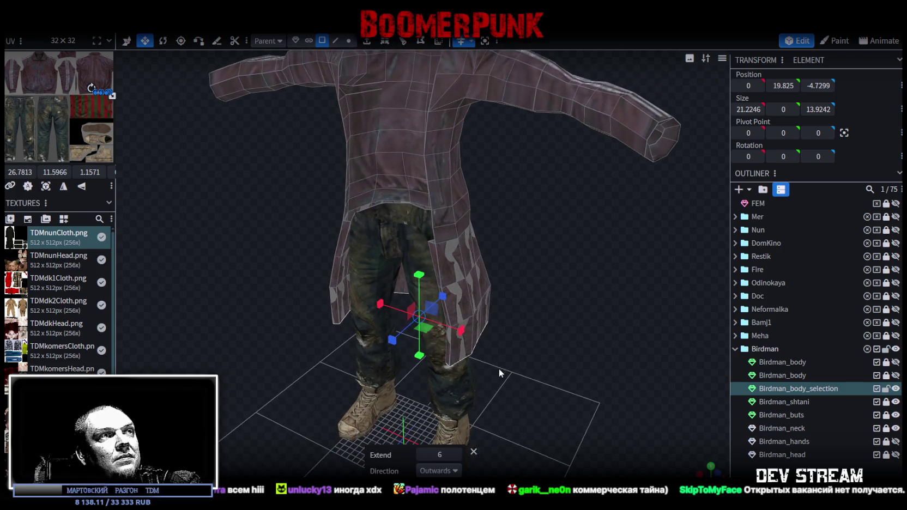
{"action": "left_click_drag", "start_coordinate": [436, 334], "coordinate": [444, 334]}
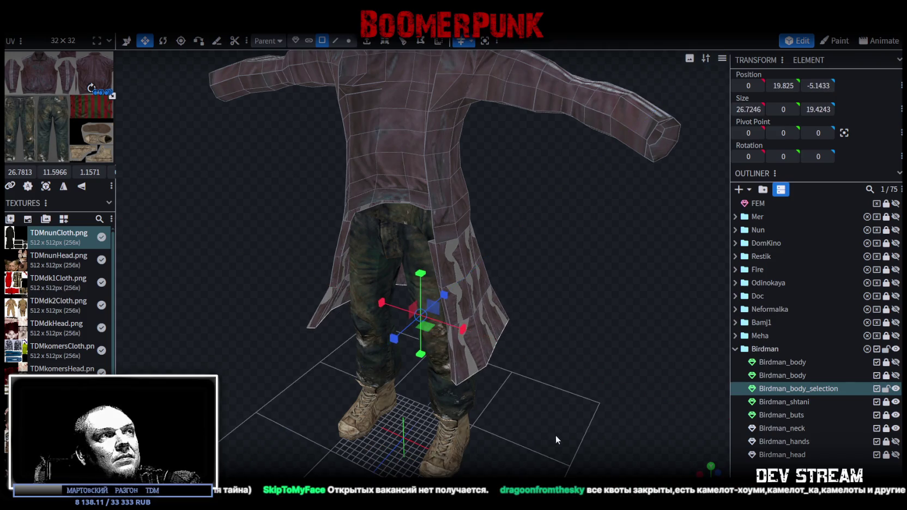
{"action": "key", "text": "KP_1"}
{"action": "left_click_drag", "start_coordinate": [586, 381], "coordinate": [586, 361]}
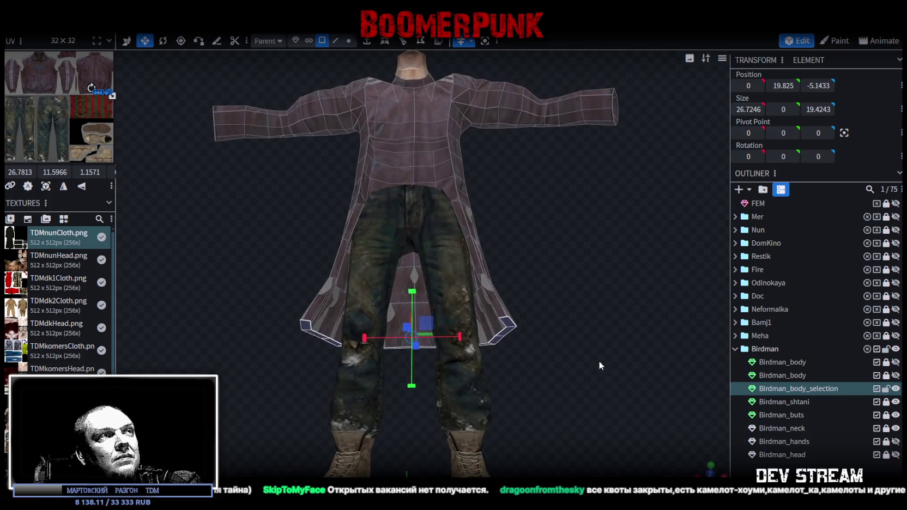
{"action": "scroll", "coordinate": [586, 361], "scroll_direction": "up", "scroll_amount": 3}
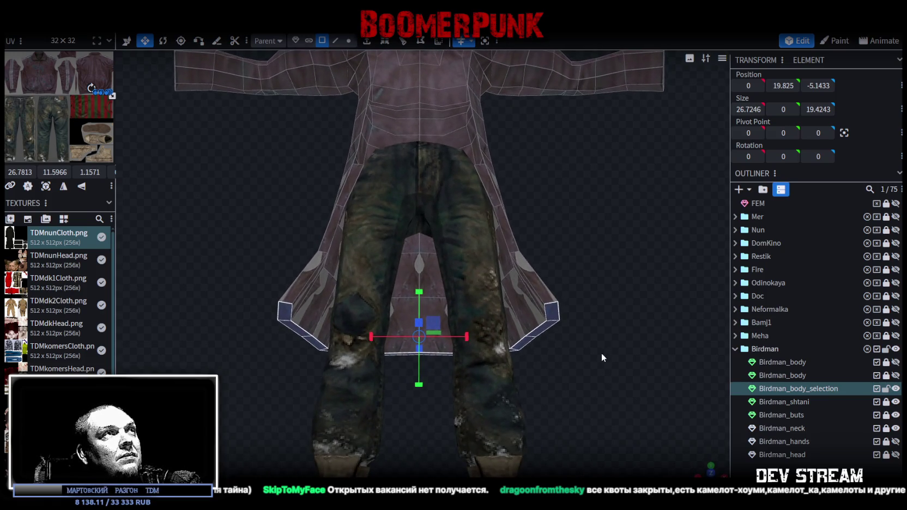
- Select the edges along the left flap and around the coat's hem
{"action": "left_click", "coordinate": [335, 41]}
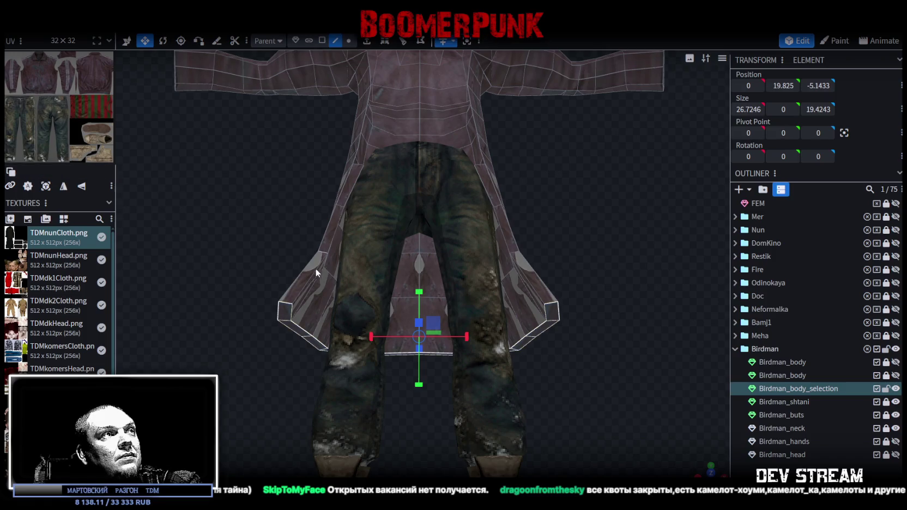
{"action": "left_click", "coordinate": [281, 316]}
{"action": "left_click", "coordinate": [306, 342], "text": "shift"}
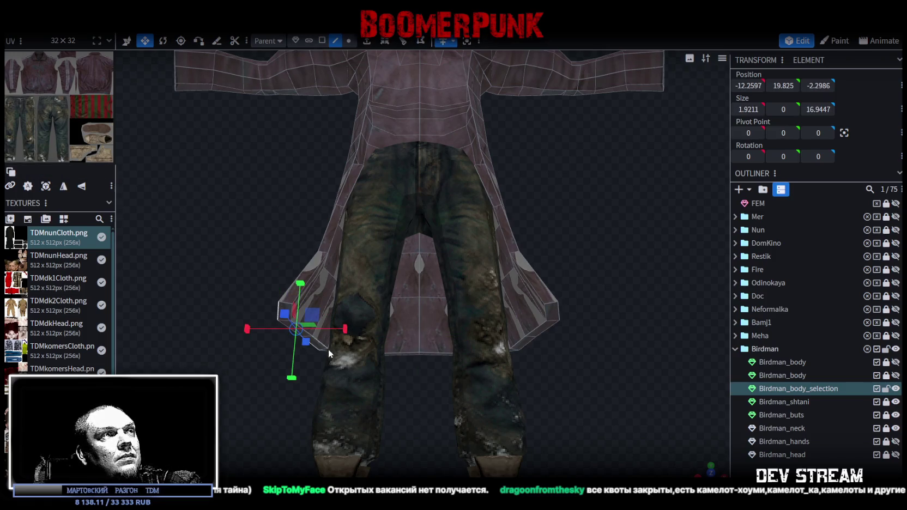
{"action": "mouse_move", "coordinate": [403, 388]}
{"action": "left_mouse_down"}
{"action": "mouse_move", "coordinate": [223, 388]}
{"action": "mouse_move", "coordinate": [514, 285]}
{"action": "mouse_move", "coordinate": [488, 277]}
{"action": "left_mouse_up"}
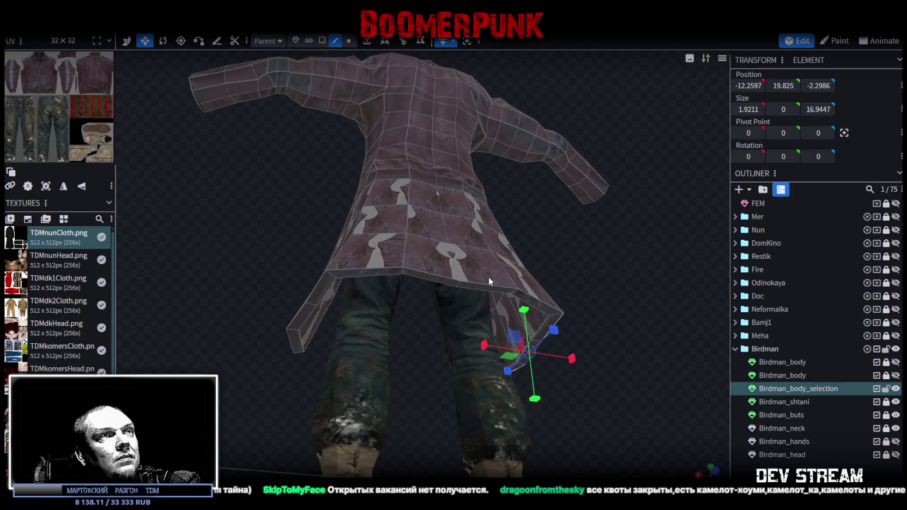
{"action": "left_click", "coordinate": [526, 296], "text": "shift"}
{"action": "left_click", "coordinate": [463, 282], "text": "shift"}
{"action": "left_click", "coordinate": [428, 275], "text": "shift"}
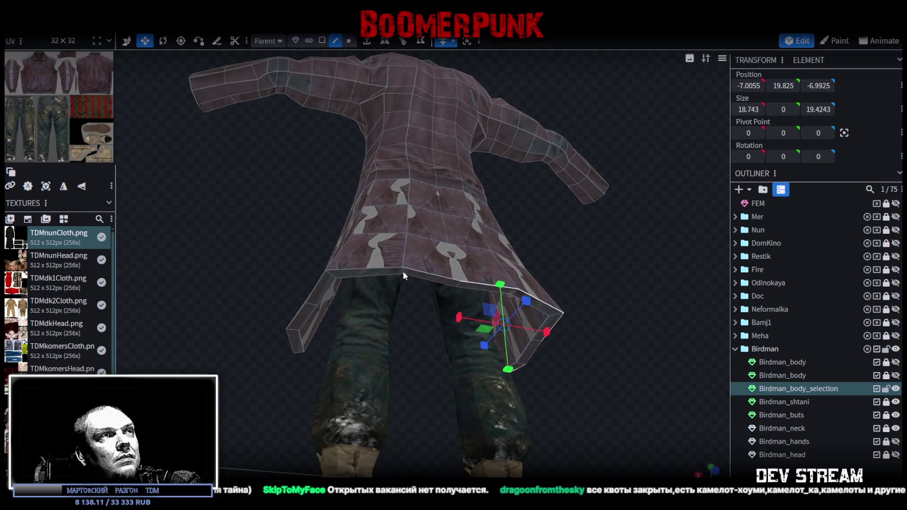
{"action": "left_click", "coordinate": [367, 268], "text": "shift"}
{"action": "left_click", "coordinate": [314, 289], "text": "shift"}
{"action": "left_click", "coordinate": [299, 312], "text": "shift"}
{"action": "left_click", "coordinate": [290, 344], "text": "shift"}
- Lower the selected hem edges by 0.5 on Y
{"action": "mouse_move", "coordinate": [290, 343]}
{"action": "left_mouse_down"}
{"action": "mouse_move", "coordinate": [429, 337]}
{"action": "mouse_move", "coordinate": [523, 320]}
{"action": "left_mouse_up"}
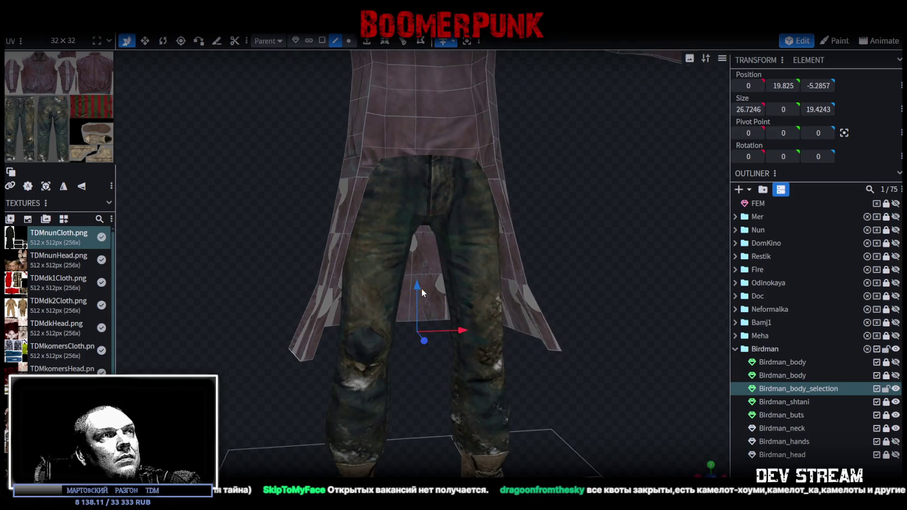
{"action": "left_click_drag", "start_coordinate": [421, 290], "coordinate": [417, 294]}
{"action": "mouse_move", "coordinate": [594, 325]}
{"action": "left_mouse_down"}
{"action": "mouse_move", "coordinate": [577, 312]}
{"action": "mouse_move", "coordinate": [286, 323]}
{"action": "mouse_move", "coordinate": [432, 406]}
{"action": "mouse_move", "coordinate": [428, 331]}
{"action": "mouse_move", "coordinate": [429, 363]}
{"action": "left_mouse_up"}
- Split the centre skirt faces into a separate mesh, then undo the attempt
{"action": "left_click", "coordinate": [322, 40]}
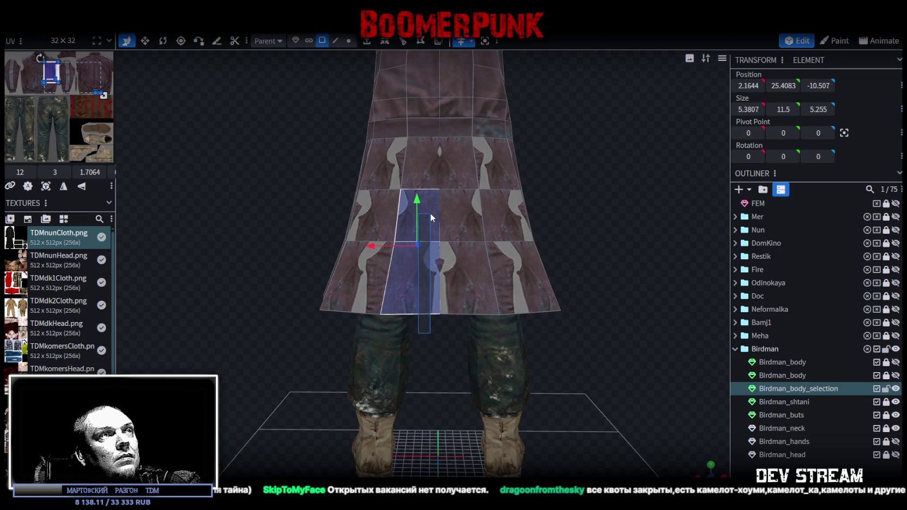
{"action": "right_click", "coordinate": [422, 295]}
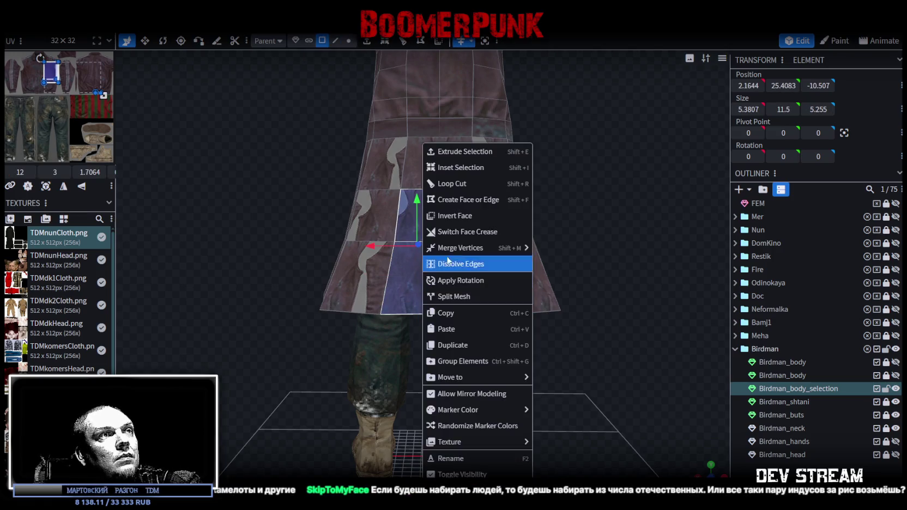
{"action": "left_click", "coordinate": [459, 299]}
{"action": "scroll", "coordinate": [433, 215], "scroll_direction": "up", "scroll_amount": 2}
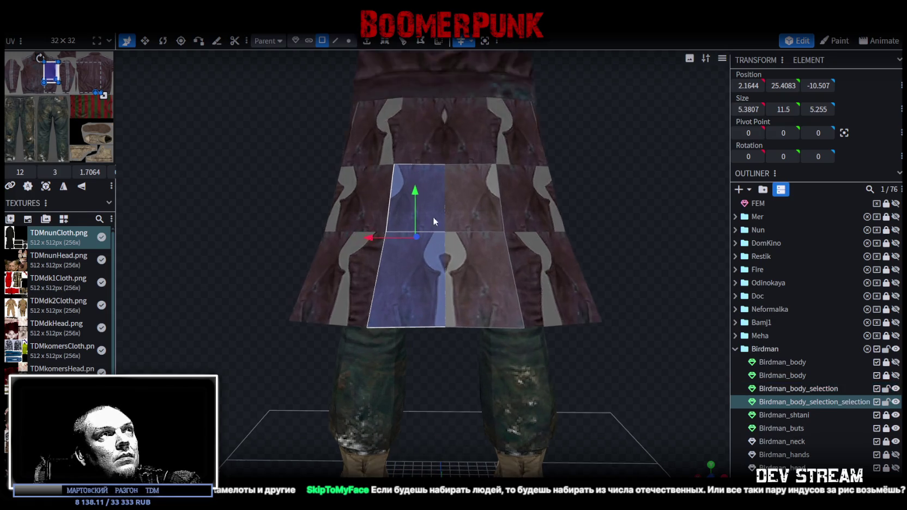
{"action": "left_click", "coordinate": [349, 40]}
{"action": "left_click_drag", "start_coordinate": [454, 362], "coordinate": [426, 207]}
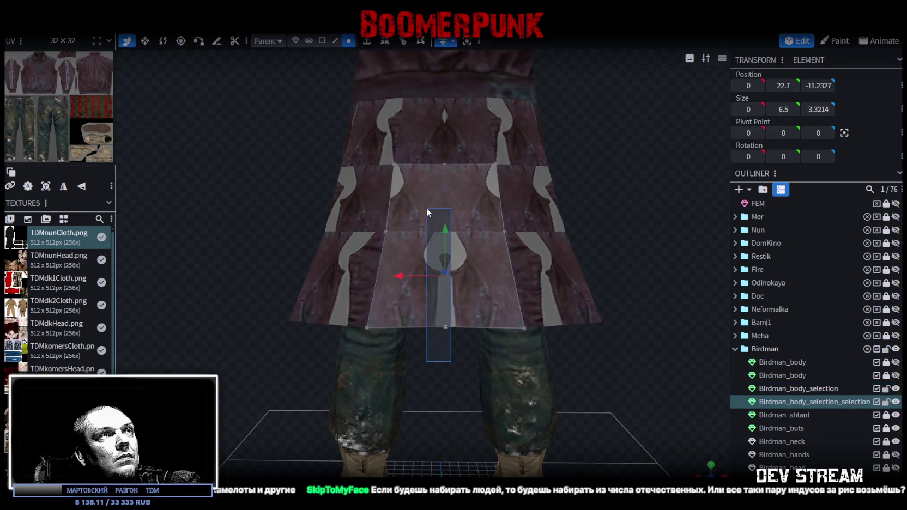
{"action": "left_click_drag", "start_coordinate": [407, 274], "coordinate": [395, 275]}
{"action": "key", "text": "Escape"}
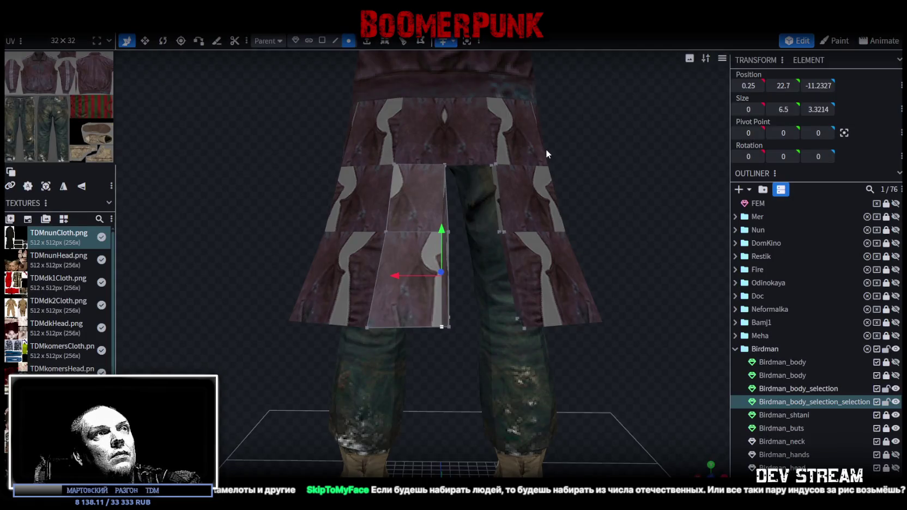
{"action": "key", "text": "ctrl+z"}
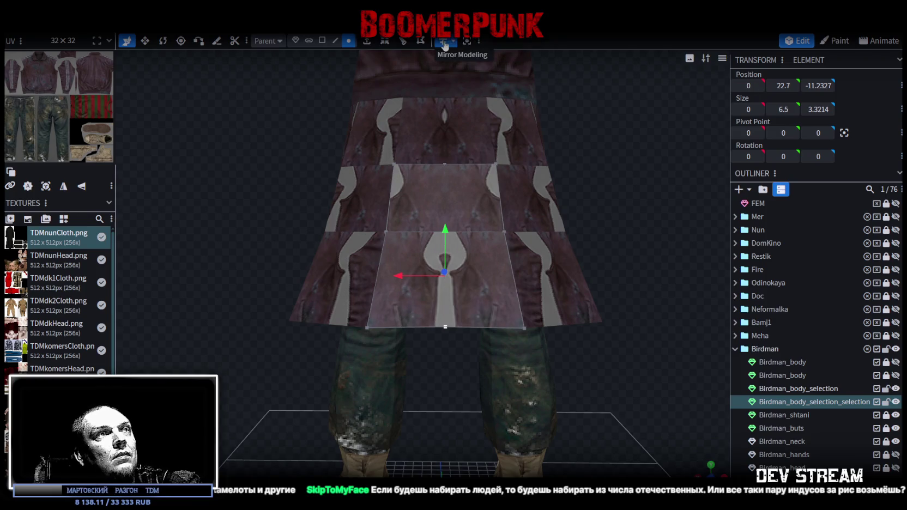
{"action": "key", "text": "ctrl+z"}
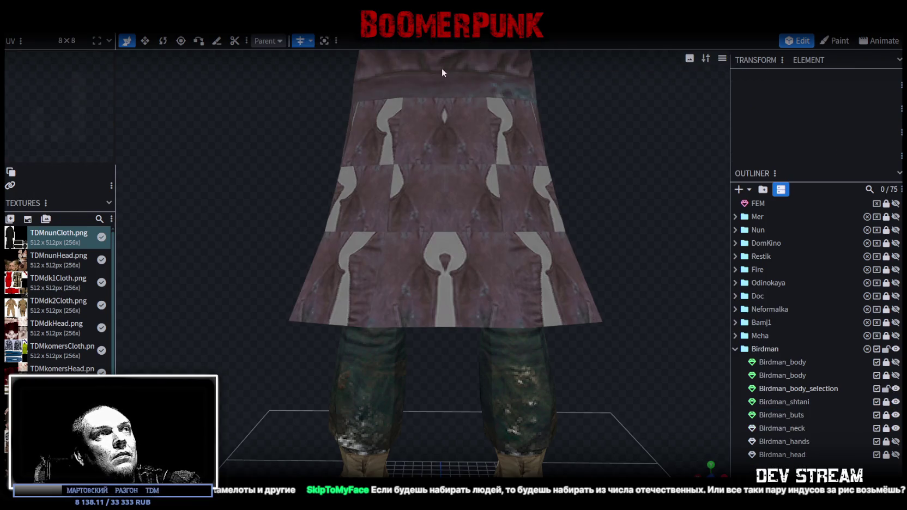
- Select the skirt faces left of centre and split them into their own mesh
{"action": "left_click", "coordinate": [441, 158]}
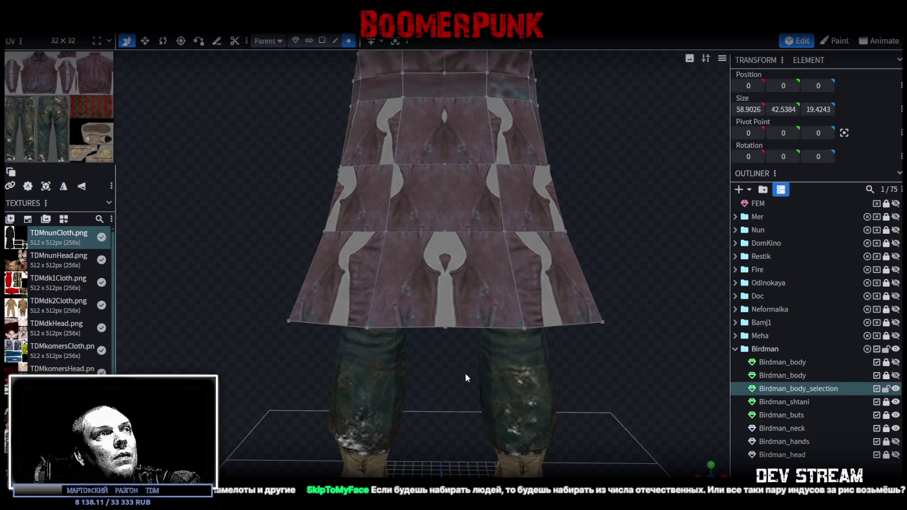
{"action": "left_click_drag", "start_coordinate": [463, 357], "coordinate": [423, 198]}
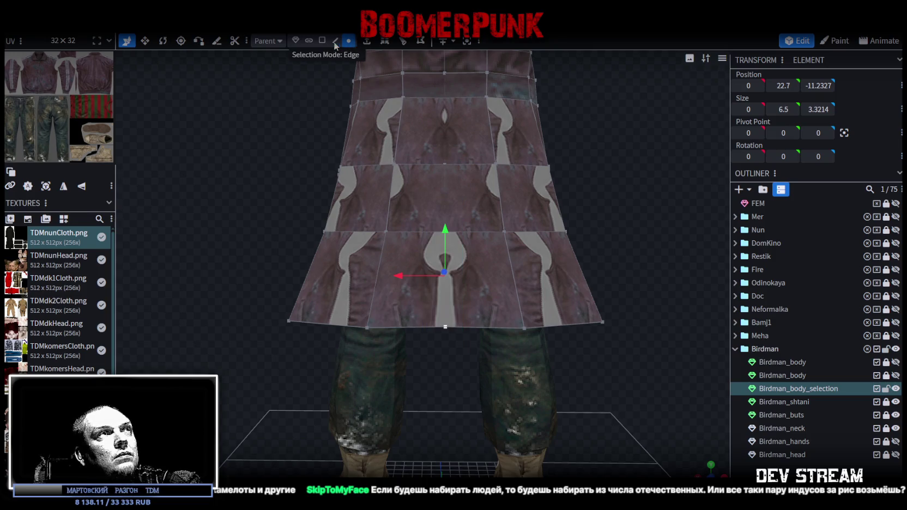
{"action": "left_click", "coordinate": [411, 204]}
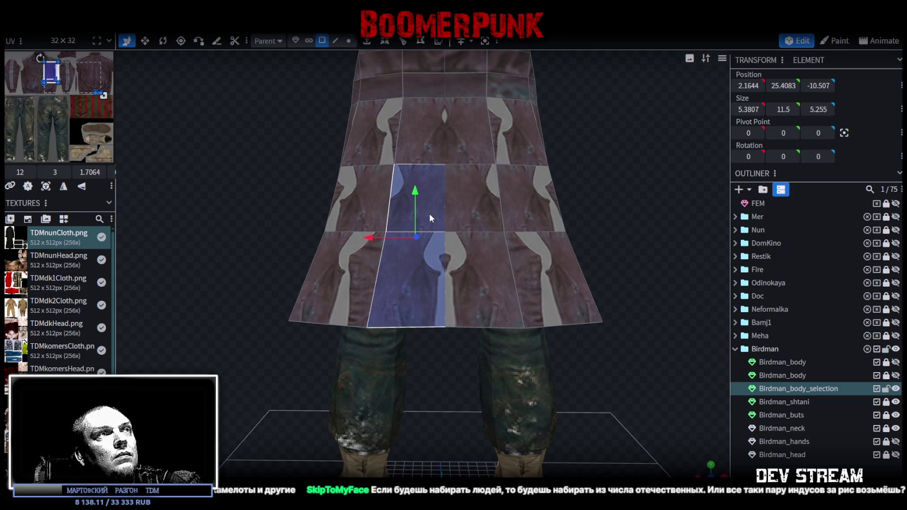
{"action": "right_click", "coordinate": [430, 213]}
{"action": "left_click", "coordinate": [458, 312]}
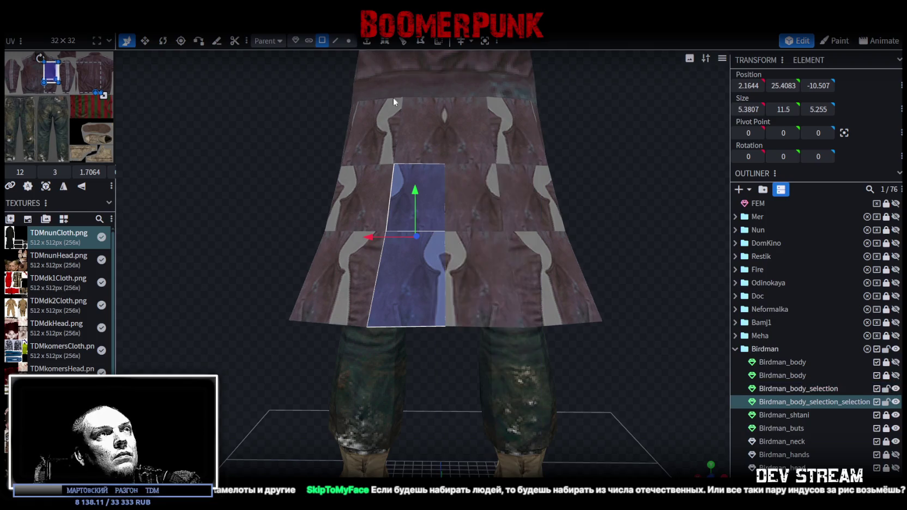
- Shift the centre seam vertices 0.5 on X to open the slit and adjust its lower vertices
{"action": "left_click", "coordinate": [349, 41]}
{"action": "left_click", "coordinate": [427, 199]}
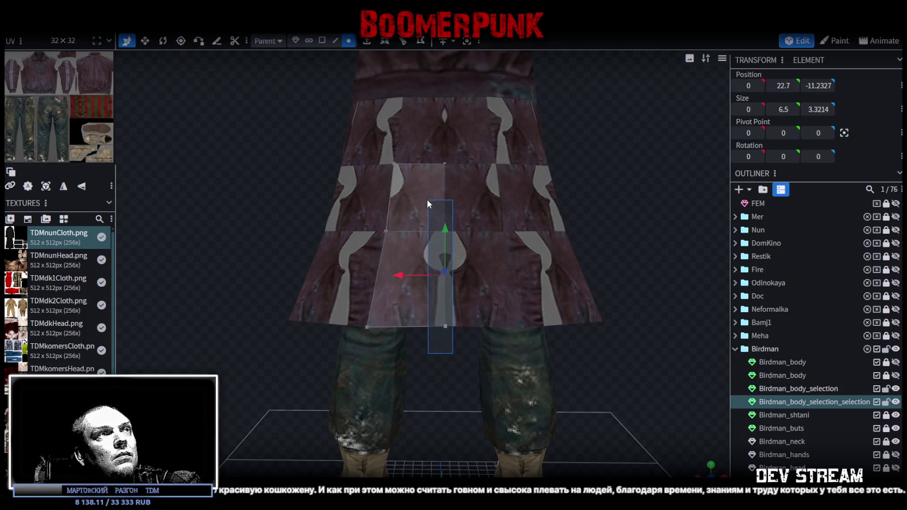
{"action": "left_click_drag", "start_coordinate": [403, 277], "coordinate": [394, 275]}
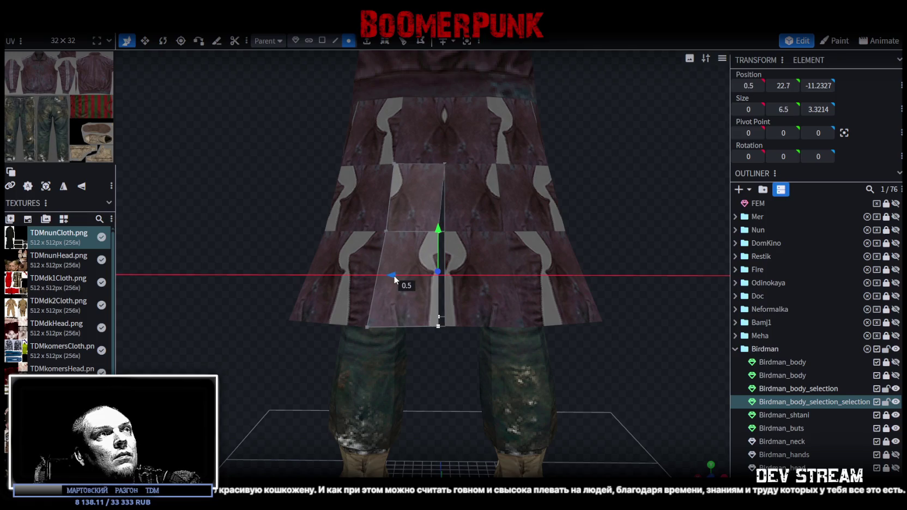
{"action": "left_click_drag", "start_coordinate": [447, 366], "coordinate": [427, 289]}
{"action": "left_click_drag", "start_coordinate": [391, 317], "coordinate": [388, 317]}
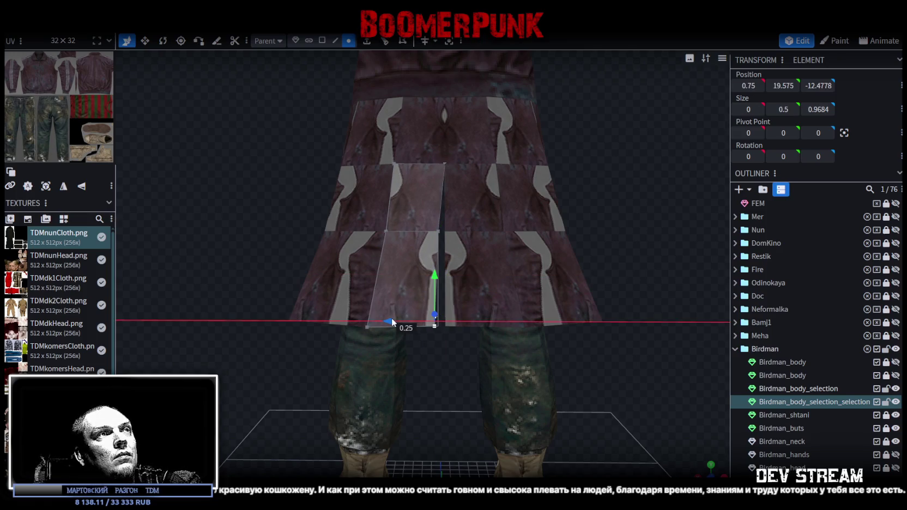
{"action": "left_click", "coordinate": [450, 352]}
- Select Birdman_body_selection and the split-off slit panel together in the Outliner
{"action": "left_click", "coordinate": [790, 388]}
{"action": "left_click", "coordinate": [810, 404], "text": "ctrl"}
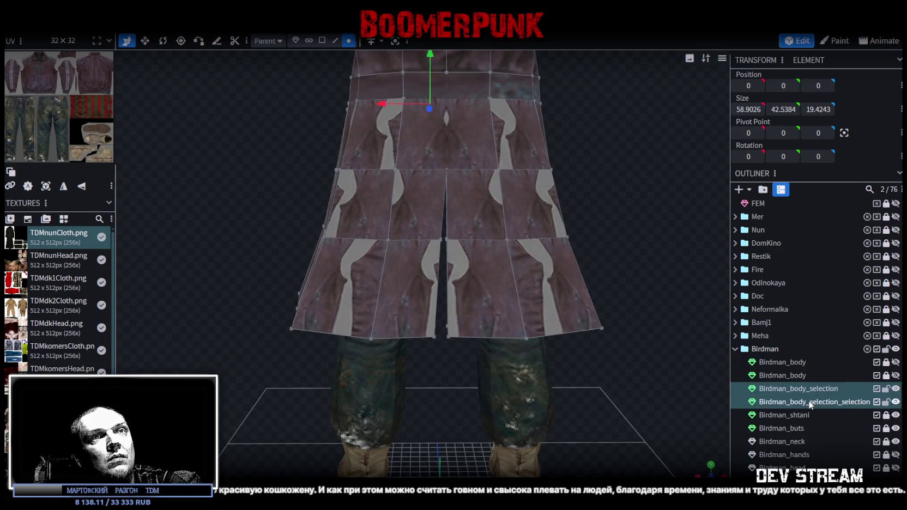
{"action": "right_click", "coordinate": [811, 404]}
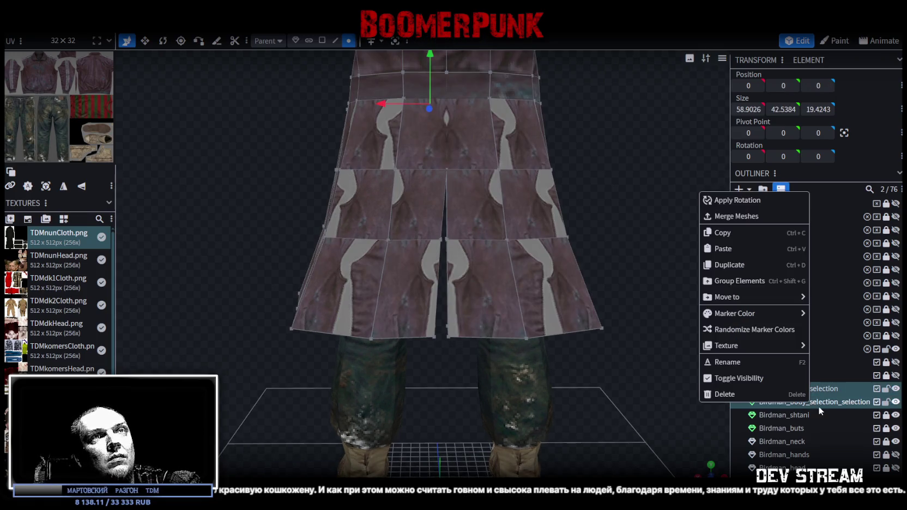
- Merge the slit panel into Birdman_body_selection and weld its 8 overlapping vertices
{"action": "left_click", "coordinate": [761, 217]}
{"action": "scroll", "coordinate": [486, 200], "scroll_direction": "down", "scroll_amount": 3}
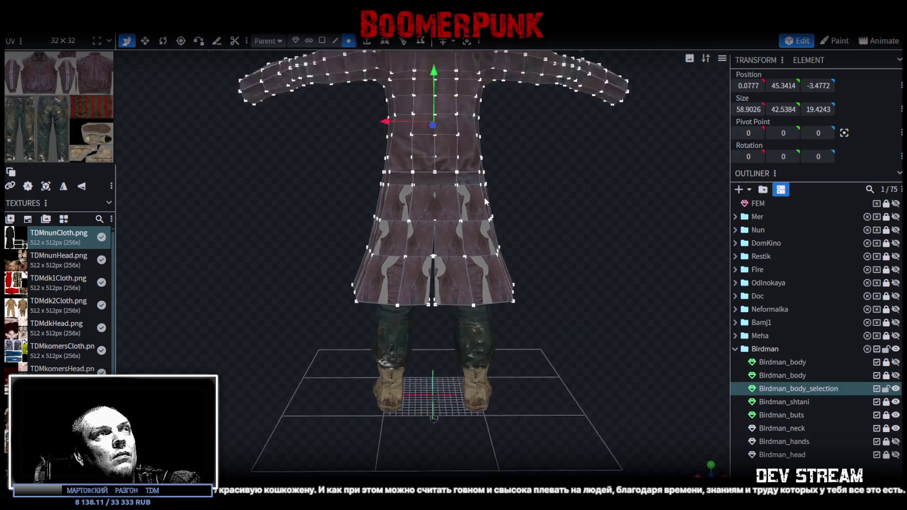
{"action": "left_click_drag", "start_coordinate": [436, 86], "coordinate": [434, 76]}
{"action": "left_click", "coordinate": [404, 117]}
{"action": "scroll", "coordinate": [491, 218], "scroll_direction": "up", "scroll_amount": 3}
{"action": "mouse_move", "coordinate": [589, 244]}
{"action": "left_mouse_down"}
{"action": "mouse_move", "coordinate": [475, 216]}
{"action": "mouse_move", "coordinate": [341, 209]}
{"action": "mouse_move", "coordinate": [361, 190]}
{"action": "mouse_move", "coordinate": [560, 216]}
{"action": "mouse_move", "coordinate": [306, 193]}
{"action": "mouse_move", "coordinate": [319, 168]}
{"action": "left_mouse_up"}
{"action": "scroll", "coordinate": [572, 210], "scroll_direction": "up", "scroll_amount": 2}
{"action": "scroll", "coordinate": [307, 193], "scroll_direction": "up", "scroll_amount": 2}
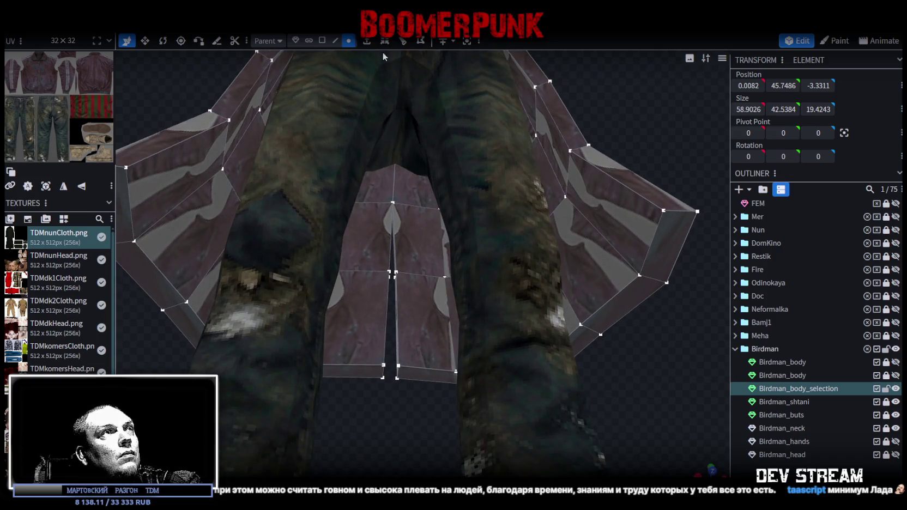
- Shift one edge of the back slit 0.5 to the right on X
{"action": "left_click", "coordinate": [335, 40]}
{"action": "left_click", "coordinate": [400, 318]}
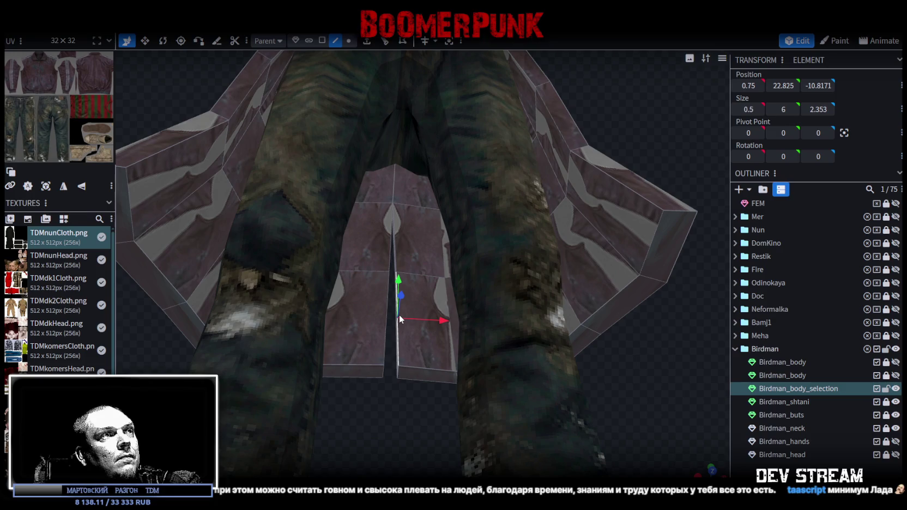
{"action": "left_click", "coordinate": [425, 41]}
{"action": "left_click_drag", "start_coordinate": [446, 317], "coordinate": [448, 319]}
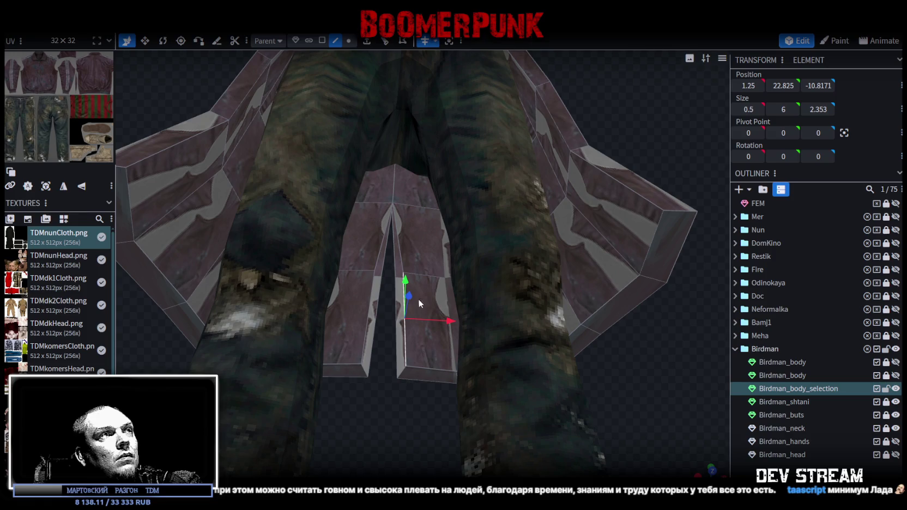
{"action": "mouse_move", "coordinate": [392, 378]}
{"action": "left_mouse_down"}
{"action": "mouse_move", "coordinate": [399, 406]}
{"action": "mouse_move", "coordinate": [546, 416]}
{"action": "mouse_move", "coordinate": [658, 444]}
{"action": "left_mouse_up"}
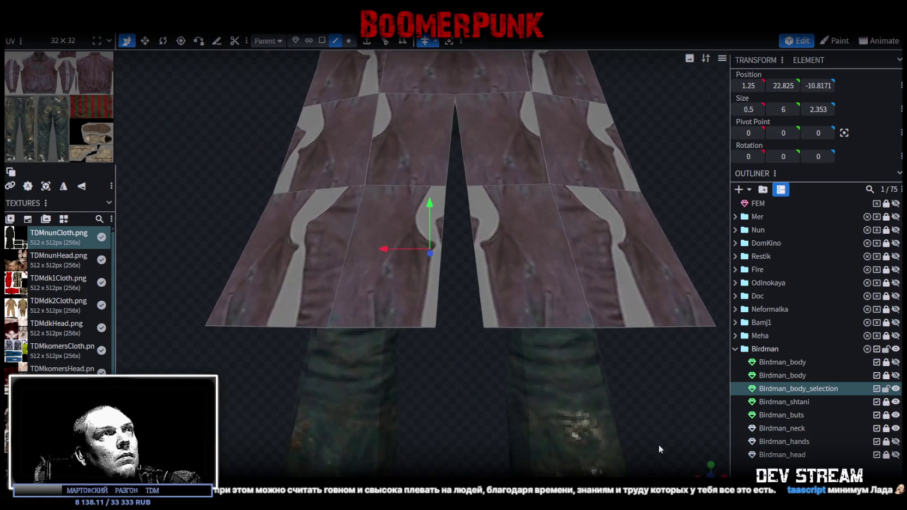
{"action": "mouse_move", "coordinate": [451, 373]}
{"action": "left_mouse_down"}
{"action": "mouse_move", "coordinate": [200, 349]}
{"action": "mouse_move", "coordinate": [180, 338]}
{"action": "left_mouse_up"}
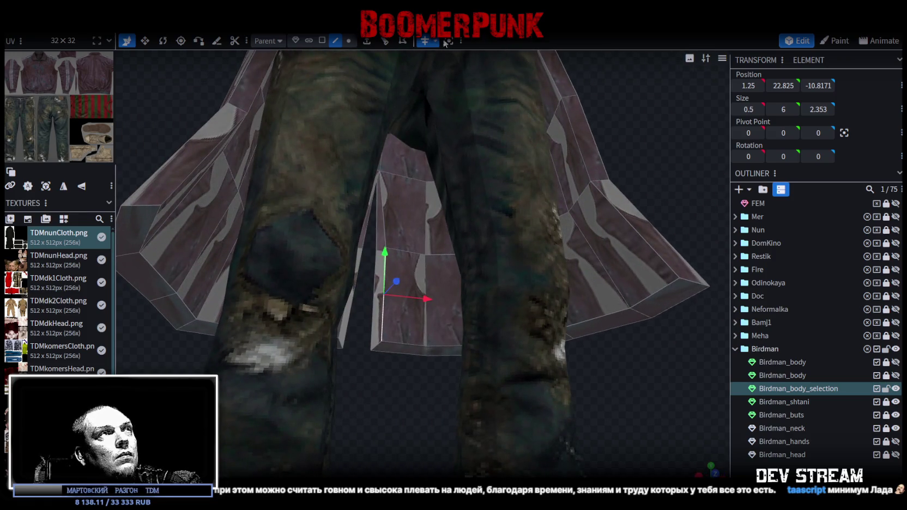
- Select the slit's top vertex and the vertices along its inner seam
{"action": "left_click", "coordinate": [348, 41]}
{"action": "left_click", "coordinate": [381, 173]}
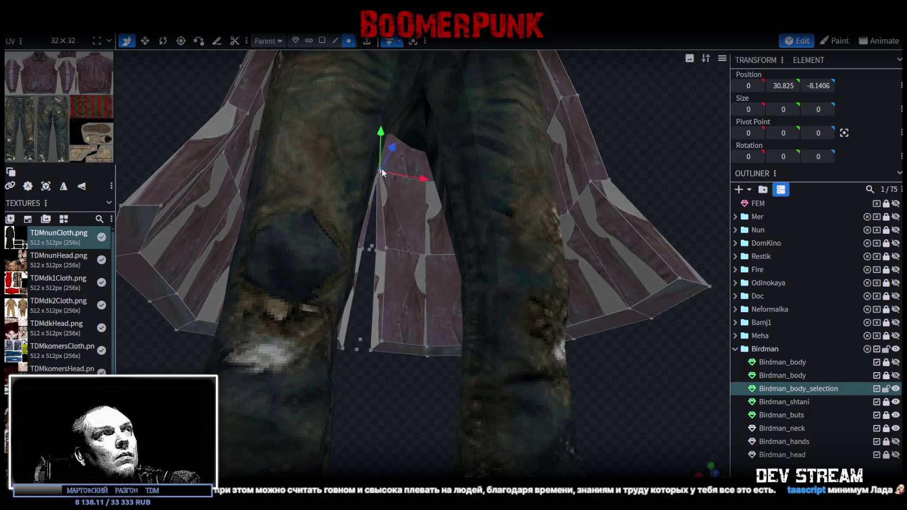
{"action": "left_click_drag", "start_coordinate": [405, 373], "coordinate": [370, 380]}
{"action": "left_click", "coordinate": [394, 345]}
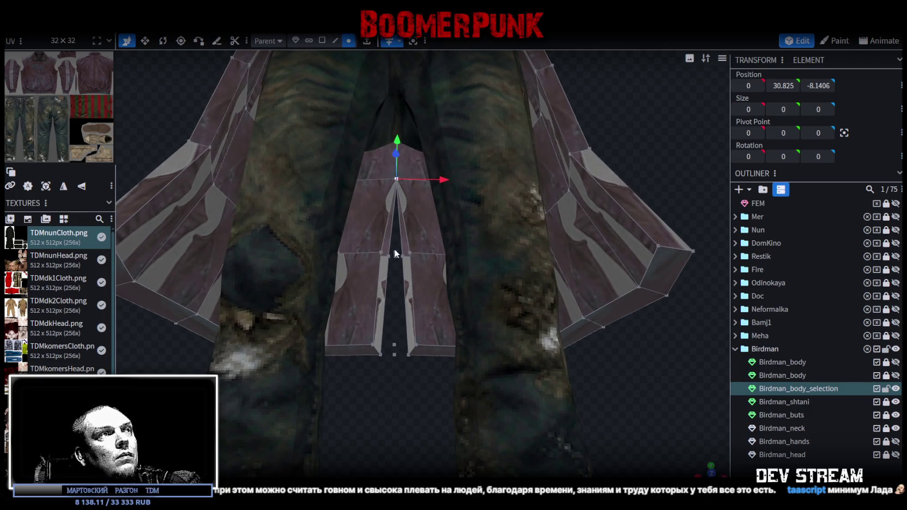
{"action": "left_click", "coordinate": [394, 253], "text": "shift"}
{"action": "left_click", "coordinate": [395, 354], "text": "shift"}
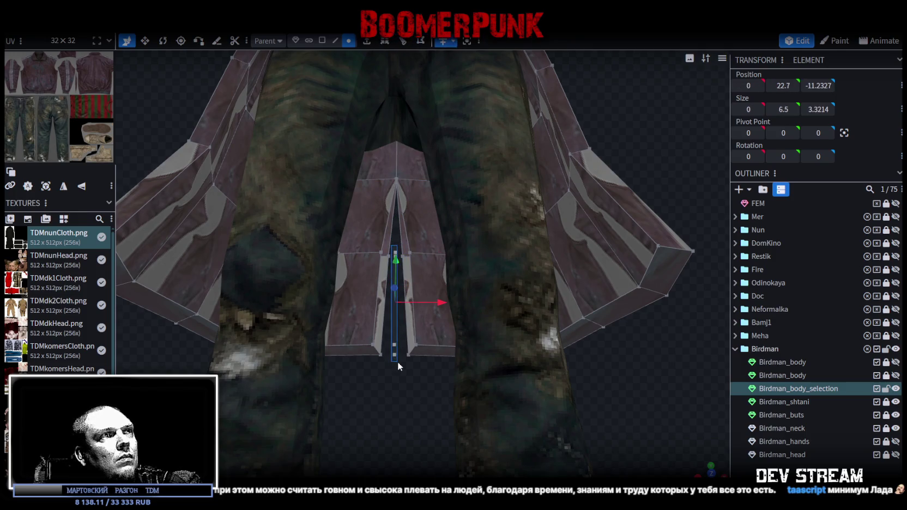
{"action": "left_click", "coordinate": [396, 178]}
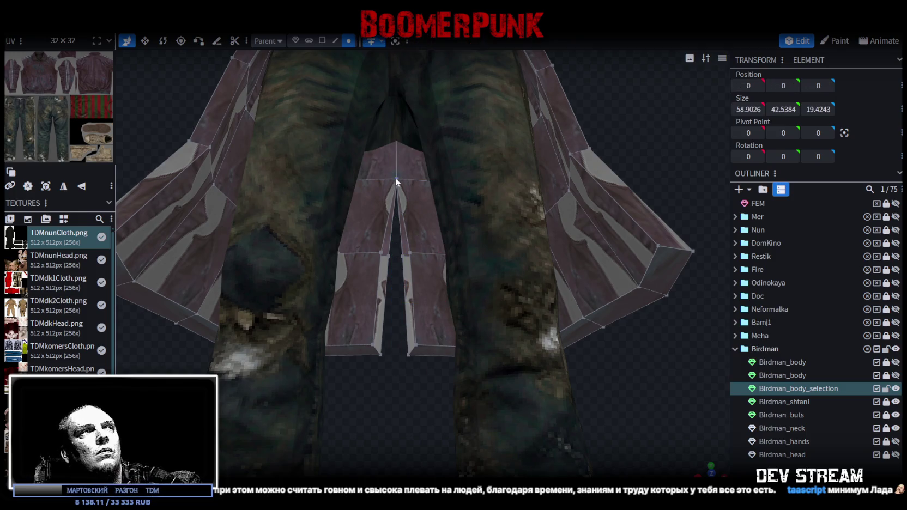
{"action": "mouse_move", "coordinate": [433, 406]}
{"action": "left_mouse_down"}
{"action": "mouse_move", "coordinate": [447, 311]}
{"action": "mouse_move", "coordinate": [430, 280]}
{"action": "mouse_move", "coordinate": [435, 339]}
{"action": "mouse_move", "coordinate": [455, 337]}
{"action": "mouse_move", "coordinate": [450, 275]}
{"action": "mouse_move", "coordinate": [442, 321]}
{"action": "left_mouse_up"}
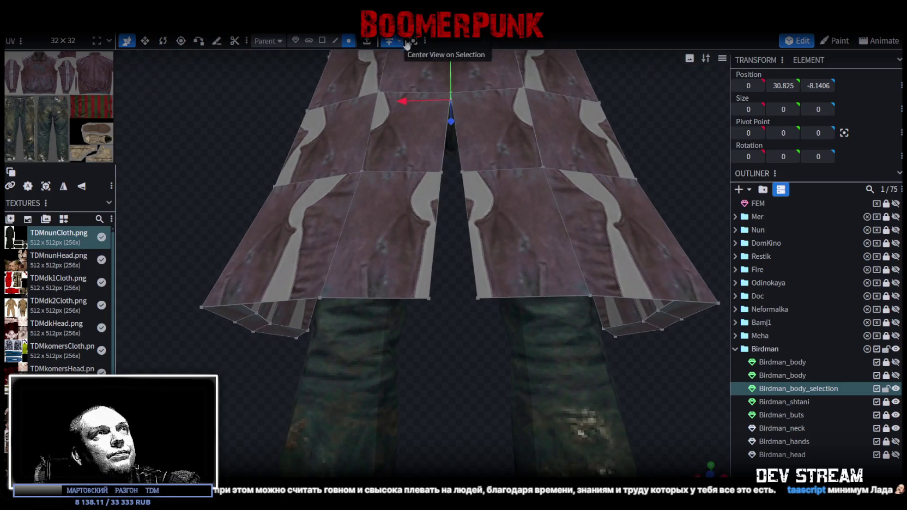
- Move a slit edge outward to 1.75 on X and lower the slit's top vertex
{"action": "left_click", "coordinate": [435, 232]}
{"action": "left_click_drag", "start_coordinate": [399, 228], "coordinate": [374, 227]}
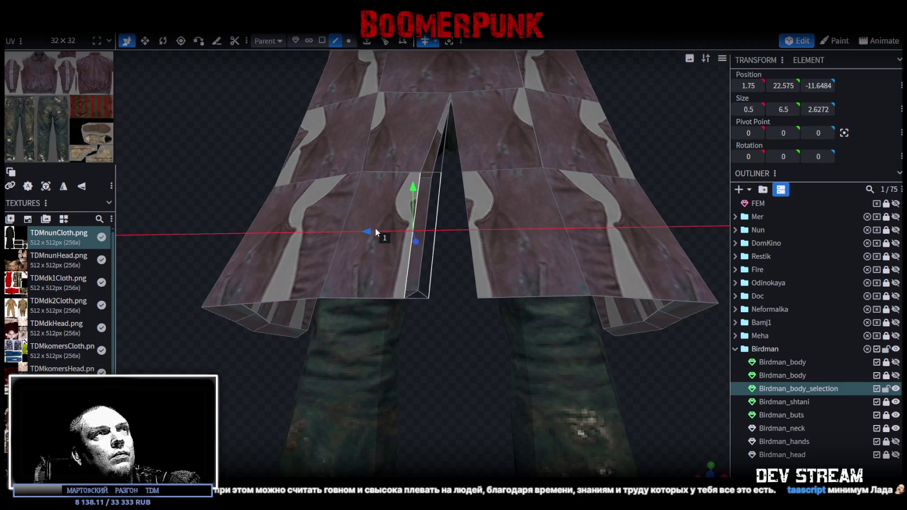
{"action": "left_click_drag", "start_coordinate": [461, 271], "coordinate": [451, 254]}
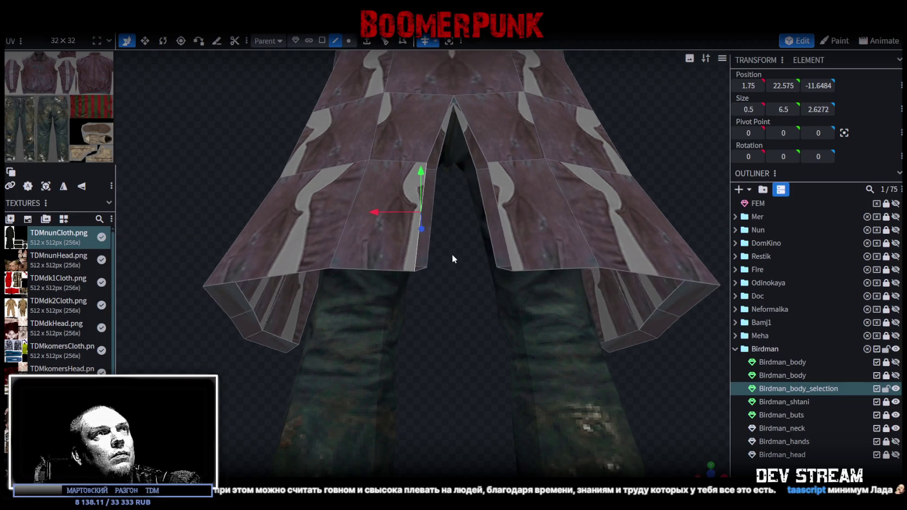
{"action": "left_click", "coordinate": [349, 41]}
{"action": "left_click", "coordinate": [453, 103]}
{"action": "left_click_drag", "start_coordinate": [451, 64], "coordinate": [447, 72]}
{"action": "mouse_move", "coordinate": [455, 231]}
{"action": "left_mouse_down"}
{"action": "mouse_move", "coordinate": [446, 289]}
{"action": "mouse_move", "coordinate": [450, 241]}
{"action": "mouse_move", "coordinate": [443, 275]}
{"action": "left_mouse_up"}
- Select two inner edges of the slit and view them from under the coat
{"action": "left_click", "coordinate": [336, 41]}
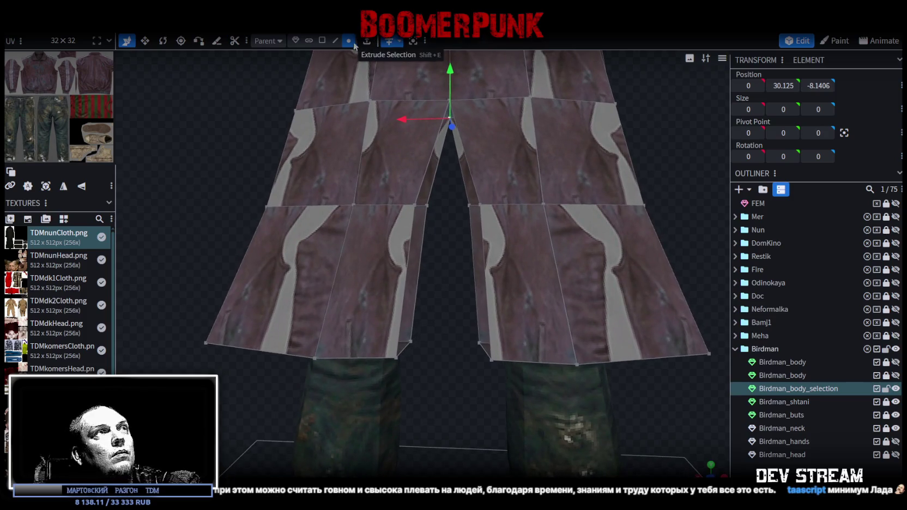
{"action": "left_click", "coordinate": [432, 186]}
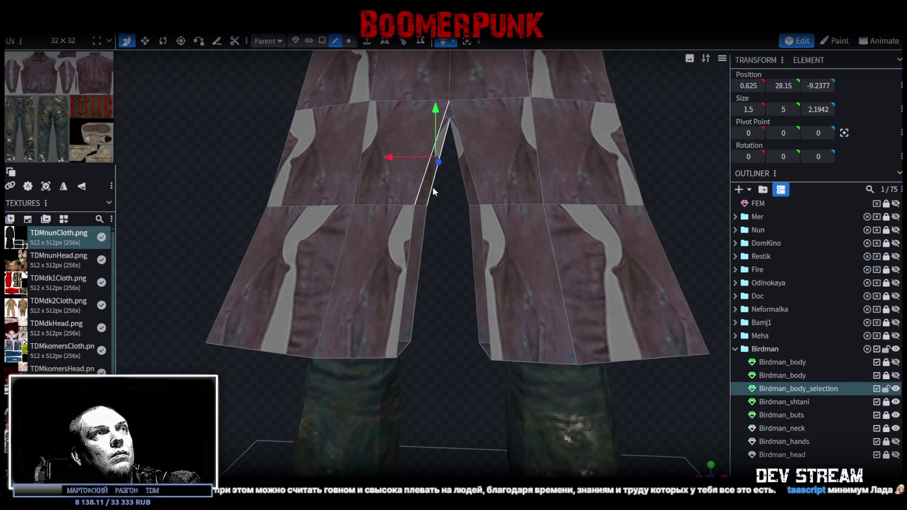
{"action": "left_click", "coordinate": [411, 240]}
{"action": "mouse_move", "coordinate": [443, 279]}
{"action": "left_mouse_down"}
{"action": "mouse_move", "coordinate": [448, 209]}
{"action": "mouse_move", "coordinate": [412, 359]}
{"action": "mouse_move", "coordinate": [465, 359]}
{"action": "mouse_move", "coordinate": [489, 371]}
{"action": "mouse_move", "coordinate": [496, 388]}
{"action": "mouse_move", "coordinate": [569, 361]}
{"action": "mouse_move", "coordinate": [541, 351]}
{"action": "left_mouse_up"}
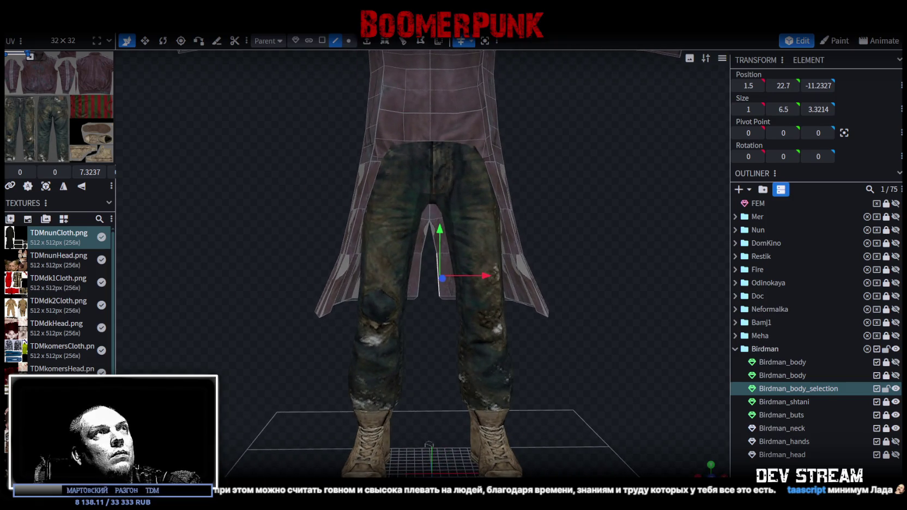
- Push the skirt's side faces outward along X and to 3.948 on Z
{"action": "left_click", "coordinate": [348, 40]}
{"action": "mouse_move", "coordinate": [522, 155]}
{"action": "left_mouse_down"}
{"action": "mouse_move", "coordinate": [556, 132]}
{"action": "mouse_move", "coordinate": [567, 226]}
{"action": "left_mouse_up"}
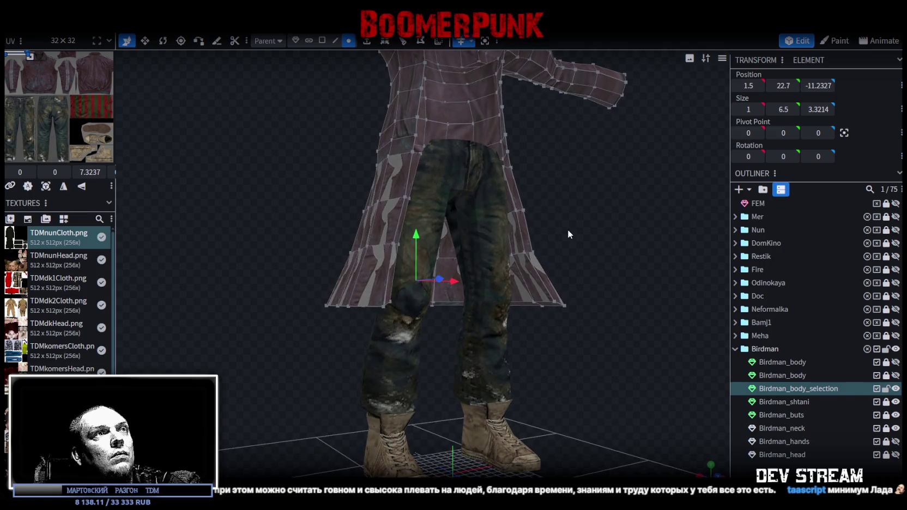
{"action": "left_click", "coordinate": [522, 256]}
{"action": "mouse_move", "coordinate": [507, 264]}
{"action": "left_mouse_down"}
{"action": "mouse_move", "coordinate": [538, 267]}
{"action": "mouse_move", "coordinate": [467, 273]}
{"action": "mouse_move", "coordinate": [497, 283]}
{"action": "left_mouse_up"}
{"action": "mouse_move", "coordinate": [429, 344]}
{"action": "left_mouse_down"}
{"action": "mouse_move", "coordinate": [354, 330]}
{"action": "mouse_move", "coordinate": [309, 292]}
{"action": "mouse_move", "coordinate": [317, 284]}
{"action": "mouse_move", "coordinate": [329, 324]}
{"action": "mouse_move", "coordinate": [354, 327]}
{"action": "mouse_move", "coordinate": [318, 320]}
{"action": "left_mouse_up"}
{"action": "left_click", "coordinate": [367, 330]}
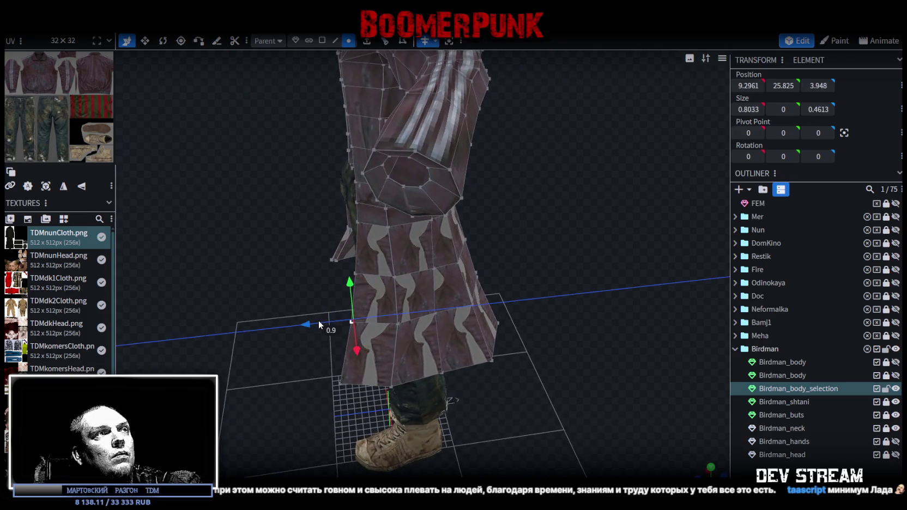
{"action": "mouse_move", "coordinate": [592, 319]}
{"action": "left_mouse_down"}
{"action": "mouse_move", "coordinate": [578, 297]}
{"action": "mouse_move", "coordinate": [372, 299]}
{"action": "left_mouse_up"}
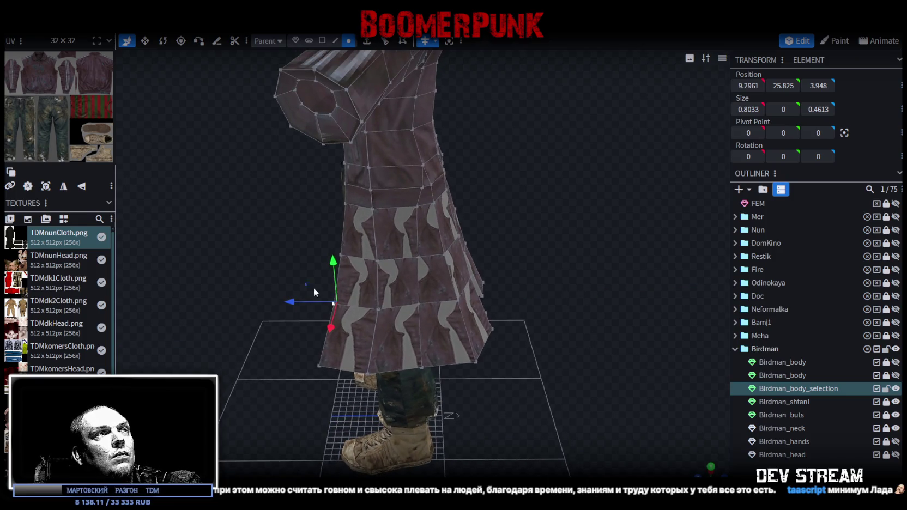
{"action": "left_click_drag", "start_coordinate": [314, 291], "coordinate": [384, 320]}
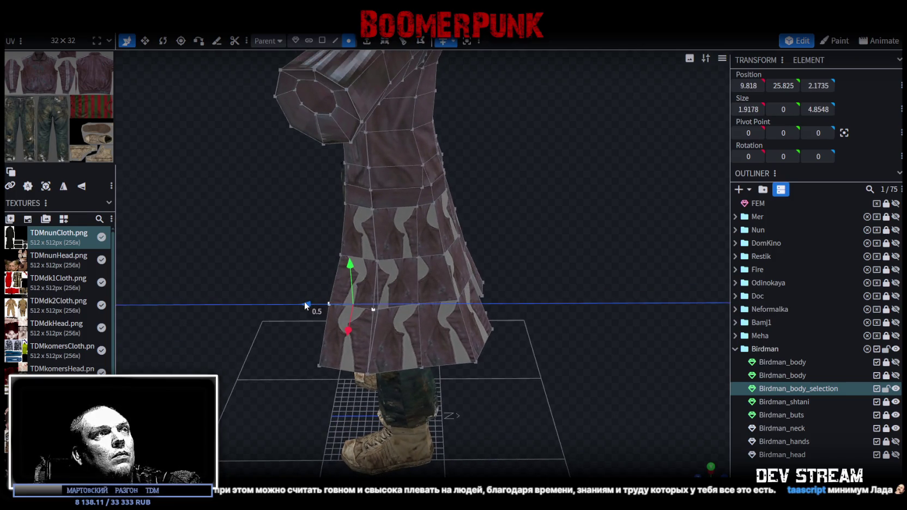
{"action": "key", "text": "ctrl+z"}
{"action": "mouse_move", "coordinate": [294, 302]}
{"action": "left_mouse_down"}
{"action": "mouse_move", "coordinate": [290, 286]}
{"action": "mouse_move", "coordinate": [209, 253]}
{"action": "mouse_move", "coordinate": [196, 180]}
{"action": "mouse_move", "coordinate": [234, 125]}
{"action": "mouse_move", "coordinate": [244, 127]}
{"action": "mouse_move", "coordinate": [160, 246]}
{"action": "mouse_move", "coordinate": [254, 191]}
{"action": "mouse_move", "coordinate": [294, 143]}
{"action": "mouse_move", "coordinate": [469, 238]}
{"action": "mouse_move", "coordinate": [439, 232]}
{"action": "mouse_move", "coordinate": [402, 267]}
{"action": "mouse_move", "coordinate": [422, 227]}
{"action": "mouse_move", "coordinate": [379, 130]}
{"action": "left_mouse_up"}
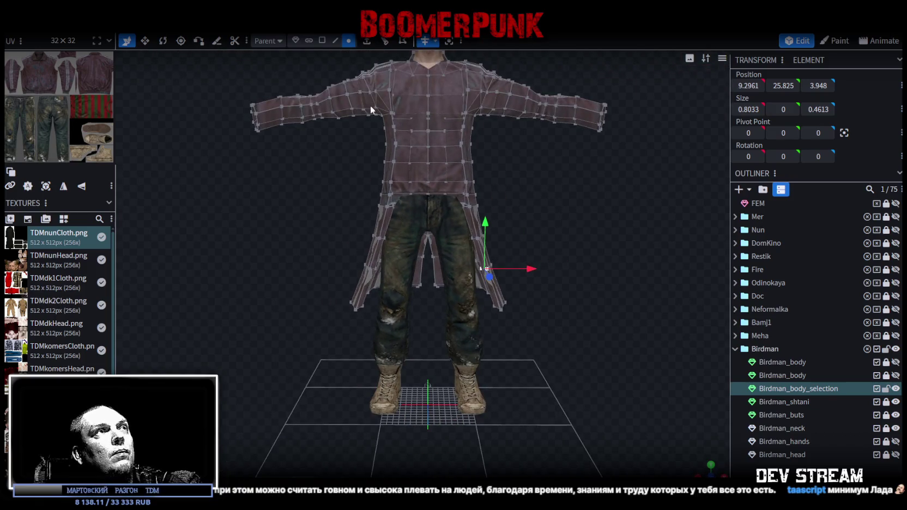
- Select all coat skirt faces and save the project as TDMchars2.bbmodel
{"action": "left_click", "coordinate": [322, 40]}
{"action": "left_click_drag", "start_coordinate": [333, 342], "coordinate": [562, 214]}
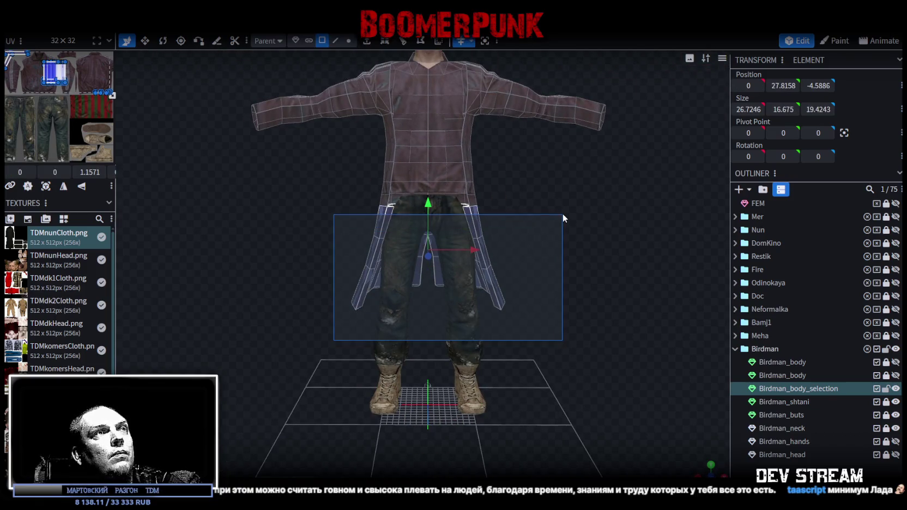
{"action": "scroll", "coordinate": [613, 192], "scroll_direction": "up", "scroll_amount": 3}
{"action": "mouse_move", "coordinate": [613, 193]}
{"action": "left_mouse_down"}
{"action": "mouse_move", "coordinate": [554, 221]}
{"action": "mouse_move", "coordinate": [461, 223]}
{"action": "left_mouse_up"}
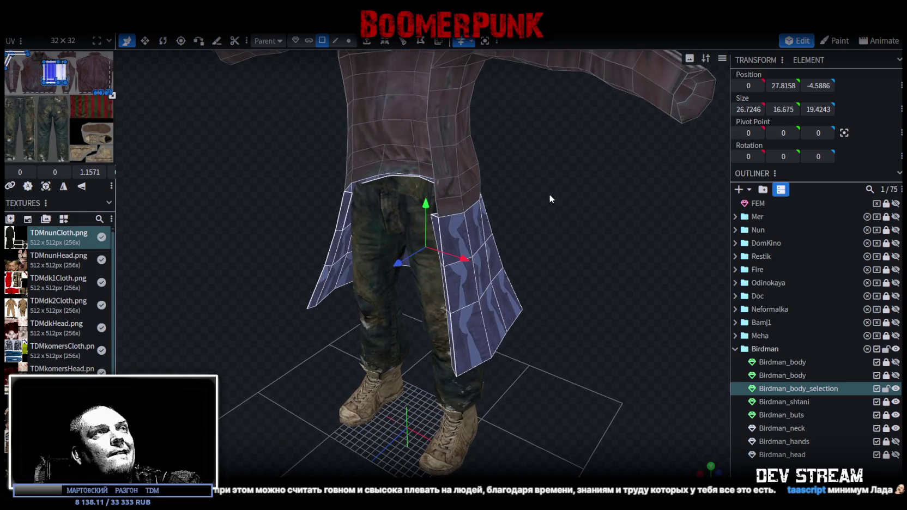
{"action": "scroll", "coordinate": [549, 194], "scroll_direction": "down", "scroll_amount": 3}
{"action": "mouse_move", "coordinate": [523, 228]}
{"action": "left_mouse_down"}
{"action": "mouse_move", "coordinate": [584, 233]}
{"action": "mouse_move", "coordinate": [533, 280]}
{"action": "mouse_move", "coordinate": [481, 298]}
{"action": "mouse_move", "coordinate": [515, 216]}
{"action": "mouse_move", "coordinate": [589, 198]}
{"action": "mouse_move", "coordinate": [657, 229]}
{"action": "left_mouse_up"}
{"action": "key", "text": "ctrl+s"}
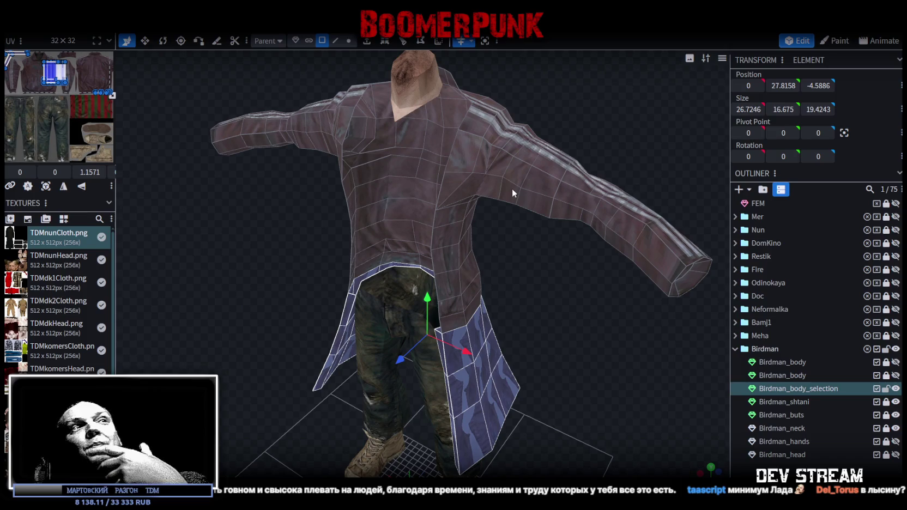
- Unhide the Birdman_body striped sweater beneath the coat
{"action": "mouse_move", "coordinate": [524, 264]}
{"action": "left_mouse_down"}
{"action": "mouse_move", "coordinate": [578, 230]}
{"action": "mouse_move", "coordinate": [604, 234]}
{"action": "left_mouse_up"}
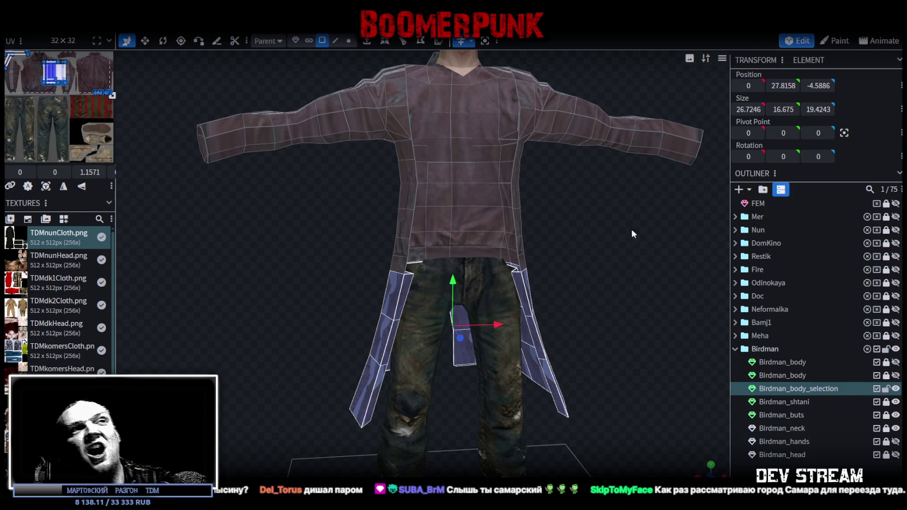
{"action": "scroll", "coordinate": [631, 229], "scroll_direction": "up", "scroll_amount": 5}
{"action": "mouse_move", "coordinate": [594, 280]}
{"action": "left_mouse_down"}
{"action": "mouse_move", "coordinate": [635, 289]}
{"action": "mouse_move", "coordinate": [624, 287]}
{"action": "left_mouse_up"}
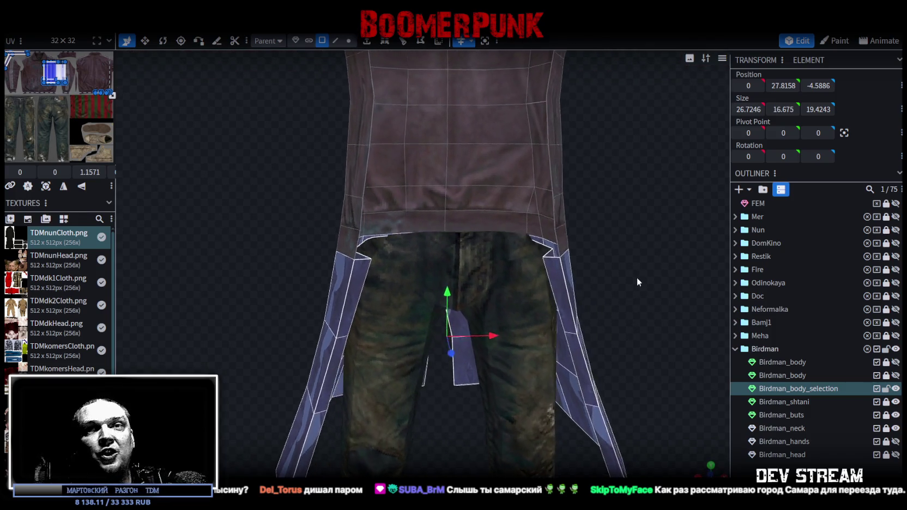
{"action": "scroll", "coordinate": [624, 285], "scroll_direction": "down", "scroll_amount": 2}
{"action": "scroll", "coordinate": [626, 289], "scroll_direction": "down", "scroll_amount": 3}
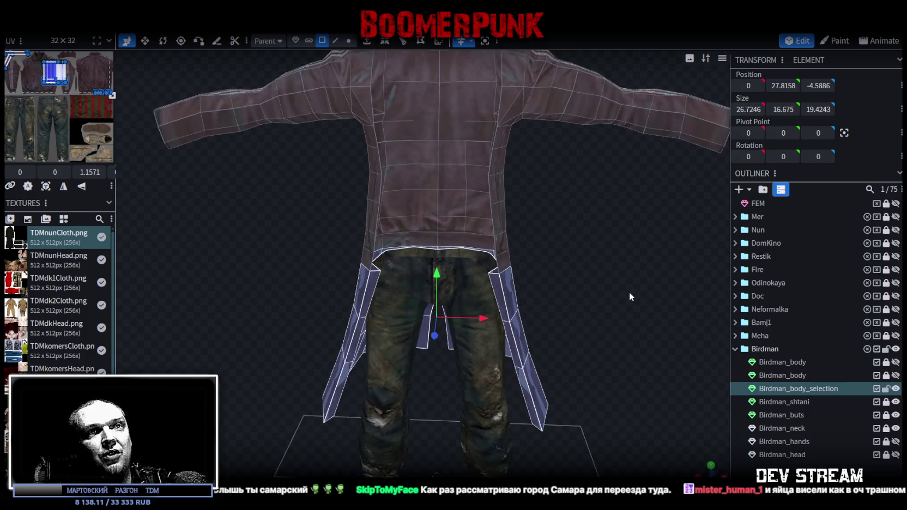
{"action": "left_click", "coordinate": [895, 375]}
{"action": "mouse_move", "coordinate": [605, 284]}
{"action": "left_mouse_down"}
{"action": "mouse_move", "coordinate": [611, 265]}
{"action": "mouse_move", "coordinate": [606, 289]}
{"action": "mouse_move", "coordinate": [536, 273]}
{"action": "mouse_move", "coordinate": [579, 199]}
{"action": "mouse_move", "coordinate": [530, 251]}
{"action": "mouse_move", "coordinate": [600, 196]}
{"action": "mouse_move", "coordinate": [538, 221]}
{"action": "mouse_move", "coordinate": [506, 259]}
{"action": "mouse_move", "coordinate": [476, 270]}
{"action": "mouse_move", "coordinate": [541, 262]}
{"action": "mouse_move", "coordinate": [520, 287]}
{"action": "mouse_move", "coordinate": [519, 305]}
{"action": "mouse_move", "coordinate": [549, 308]}
{"action": "left_mouse_up"}
{"action": "scroll", "coordinate": [537, 233], "scroll_direction": "up", "scroll_amount": 2}
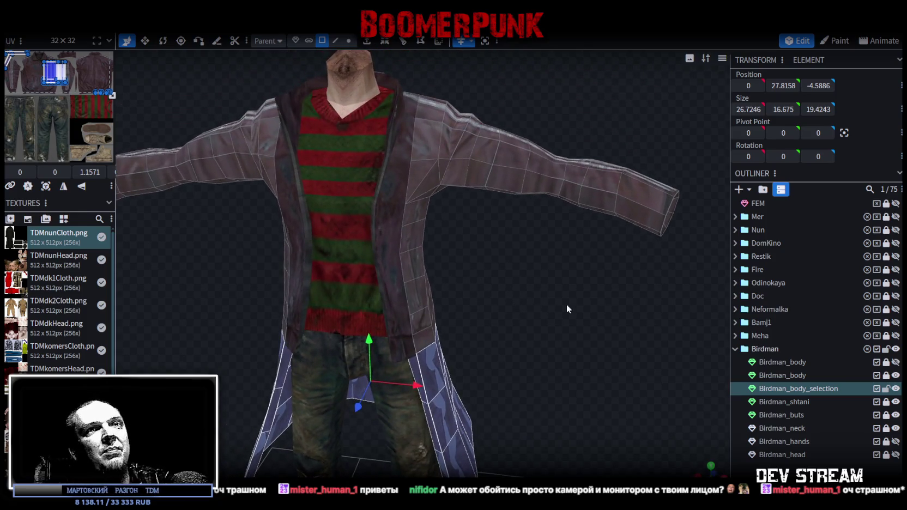
- Select a run of edges along the coat's front opening and lapel
{"action": "left_click_drag", "start_coordinate": [636, 328], "coordinate": [506, 312]}
{"action": "left_click", "coordinate": [421, 337]}
{"action": "mouse_move", "coordinate": [421, 335]}
{"action": "left_mouse_down"}
{"action": "mouse_move", "coordinate": [503, 316]}
{"action": "mouse_move", "coordinate": [455, 97]}
{"action": "left_mouse_up"}
{"action": "left_click", "coordinate": [335, 40]}
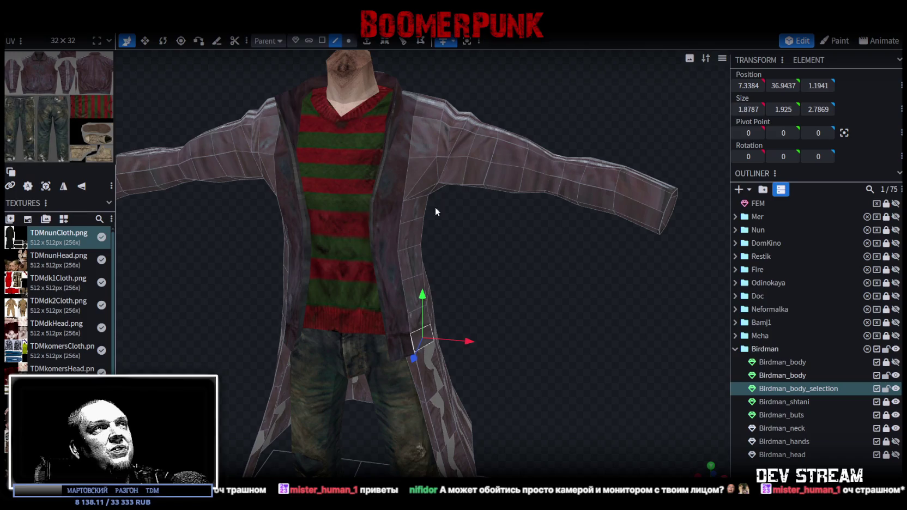
{"action": "left_click", "coordinate": [412, 339]}
{"action": "mouse_move", "coordinate": [504, 302]}
{"action": "left_mouse_down"}
{"action": "mouse_move", "coordinate": [485, 295]}
{"action": "mouse_move", "coordinate": [440, 355]}
{"action": "mouse_move", "coordinate": [392, 361]}
{"action": "mouse_move", "coordinate": [502, 309]}
{"action": "left_mouse_up"}
{"action": "scroll", "coordinate": [402, 312], "scroll_direction": "up", "scroll_amount": 5}
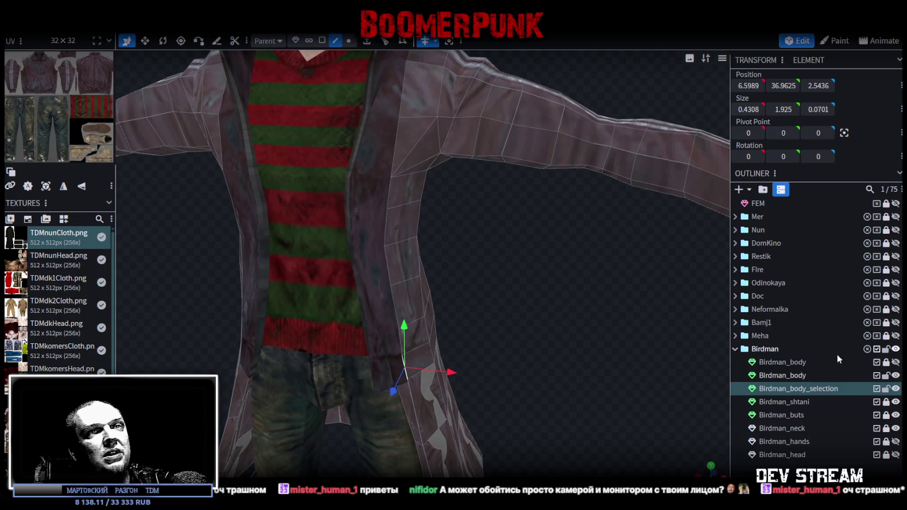
{"action": "left_click", "coordinate": [395, 307]}
{"action": "left_click", "coordinate": [406, 367], "text": "shift"}
{"action": "mouse_move", "coordinate": [405, 366]}
{"action": "left_mouse_down"}
{"action": "mouse_move", "coordinate": [558, 293]}
{"action": "mouse_move", "coordinate": [545, 306]}
{"action": "mouse_move", "coordinate": [503, 209]}
{"action": "left_mouse_up"}
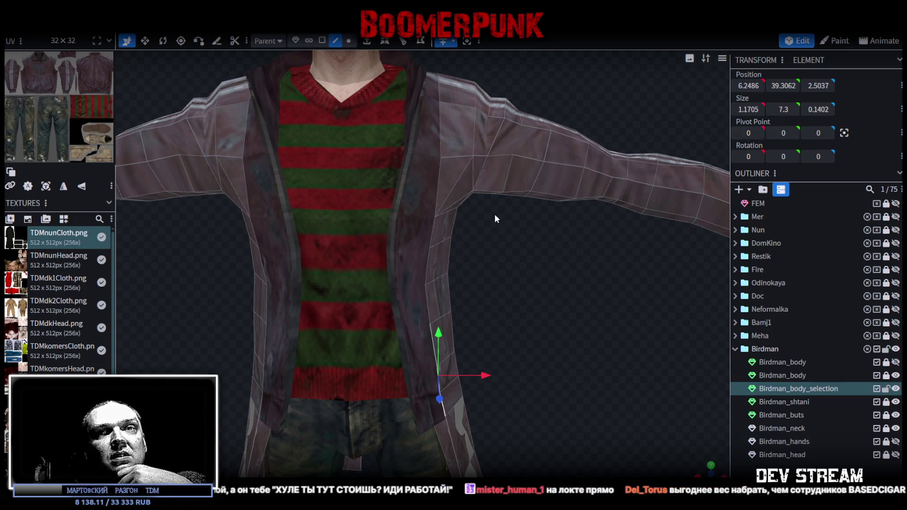
{"action": "mouse_move", "coordinate": [460, 232]}
{"action": "middle_mouse_down"}
{"action": "mouse_move", "coordinate": [549, 332]}
{"action": "mouse_move", "coordinate": [567, 333]}
{"action": "middle_mouse_up"}
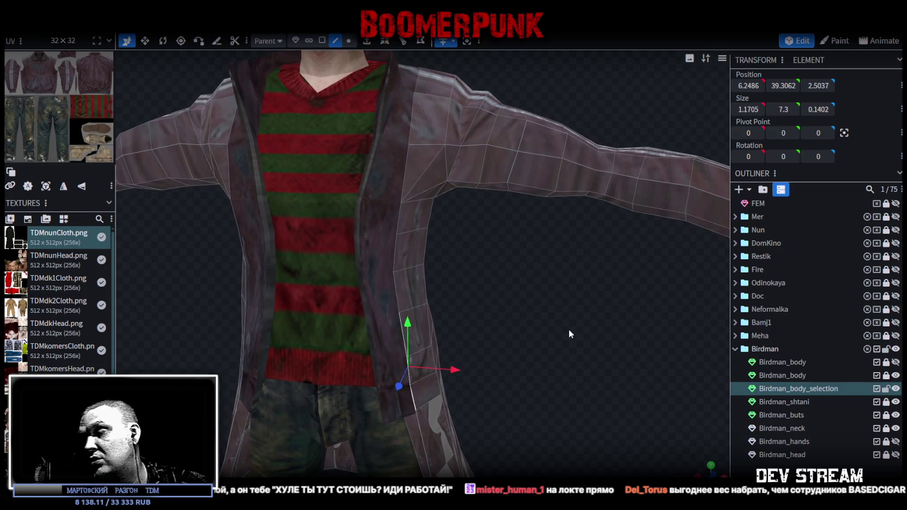
{"action": "scroll", "coordinate": [490, 294], "scroll_direction": "down", "scroll_amount": 2}
- Extend the lapel edge selection up toward the collar and its back edge
{"action": "left_click", "coordinate": [420, 260]}
{"action": "left_click", "coordinate": [405, 255]}
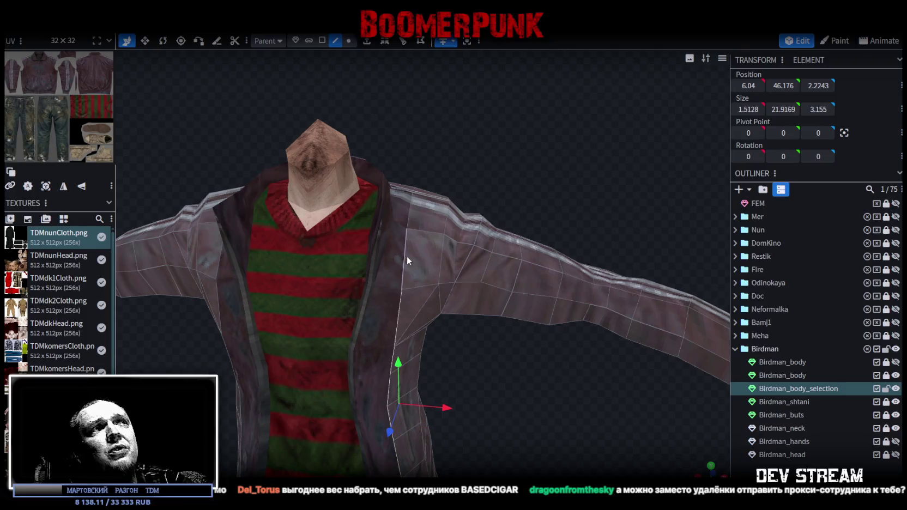
{"action": "middle_click_drag", "start_coordinate": [406, 256], "coordinate": [456, 234]}
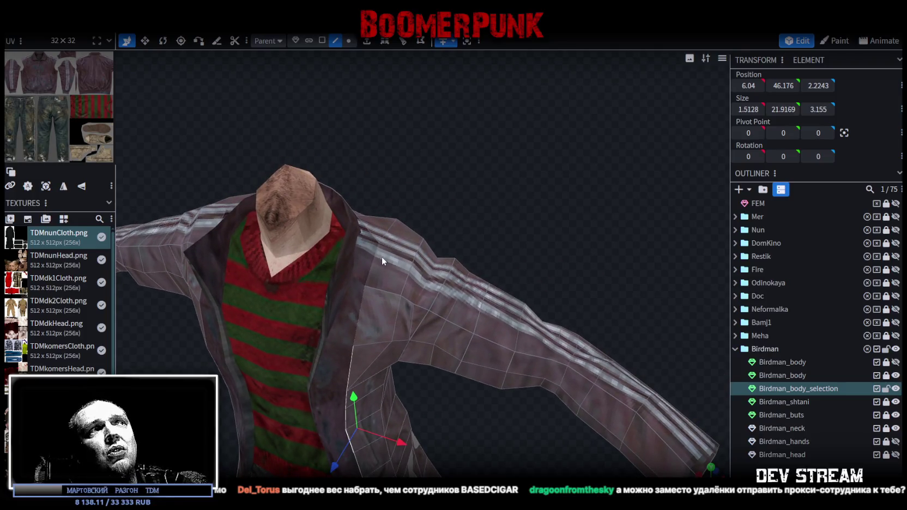
{"action": "left_click", "coordinate": [374, 258]}
{"action": "mouse_move", "coordinate": [462, 258]}
{"action": "middle_mouse_down"}
{"action": "mouse_move", "coordinate": [499, 410]}
{"action": "mouse_move", "coordinate": [517, 332]}
{"action": "mouse_move", "coordinate": [490, 326]}
{"action": "mouse_move", "coordinate": [501, 360]}
{"action": "middle_mouse_up"}
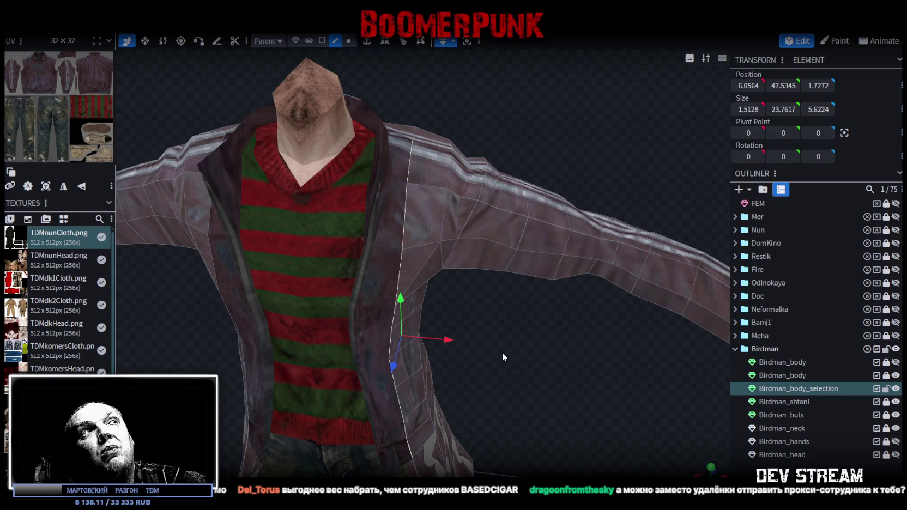
{"action": "mouse_move", "coordinate": [502, 352]}
{"action": "middle_mouse_down"}
{"action": "mouse_move", "coordinate": [529, 341]}
{"action": "mouse_move", "coordinate": [517, 317]}
{"action": "mouse_move", "coordinate": [503, 370]}
{"action": "mouse_move", "coordinate": [455, 270]}
{"action": "mouse_move", "coordinate": [448, 361]}
{"action": "mouse_move", "coordinate": [454, 342]}
{"action": "mouse_move", "coordinate": [508, 388]}
{"action": "mouse_move", "coordinate": [411, 232]}
{"action": "mouse_move", "coordinate": [377, 255]}
{"action": "mouse_move", "coordinate": [540, 307]}
{"action": "mouse_move", "coordinate": [632, 269]}
{"action": "middle_mouse_up"}
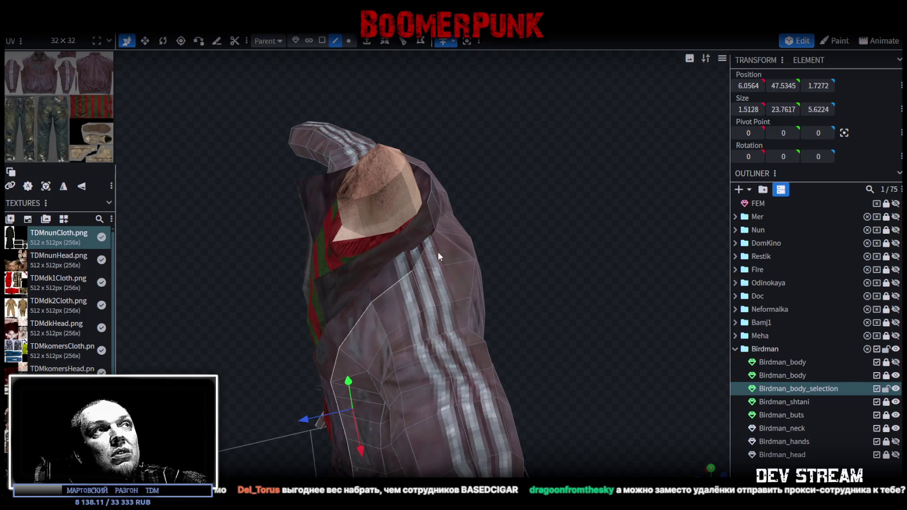
{"action": "left_click", "coordinate": [422, 252]}
- Orbit around the raised collar to inspect it from behind and the front
{"action": "mouse_move", "coordinate": [453, 255]}
{"action": "middle_mouse_down"}
{"action": "mouse_move", "coordinate": [510, 258]}
{"action": "mouse_move", "coordinate": [506, 245]}
{"action": "mouse_move", "coordinate": [526, 244]}
{"action": "middle_mouse_up"}
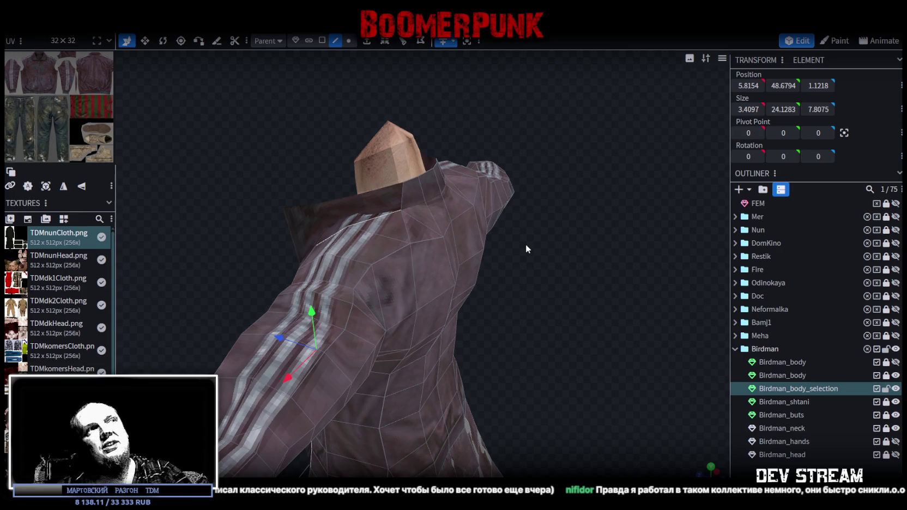
{"action": "mouse_move", "coordinate": [551, 312]}
{"action": "left_mouse_down"}
{"action": "mouse_move", "coordinate": [593, 315]}
{"action": "mouse_move", "coordinate": [557, 285]}
{"action": "left_mouse_up"}
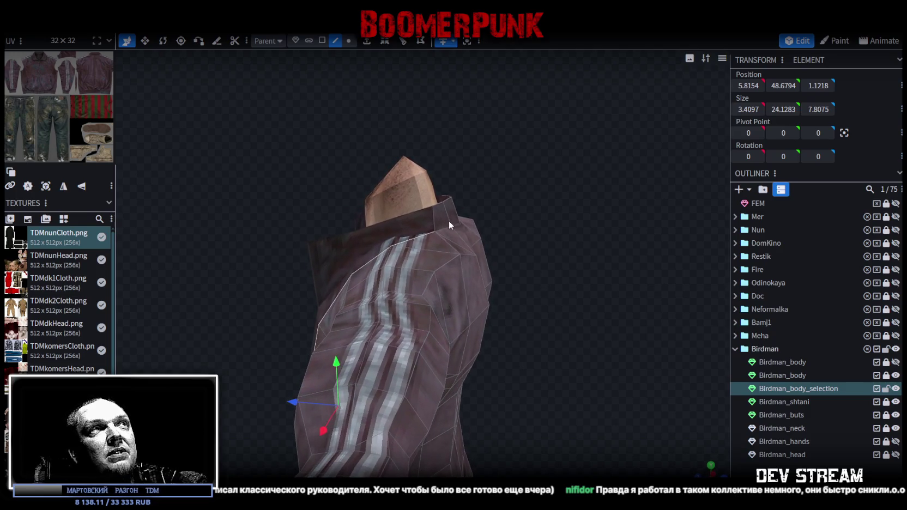
{"action": "mouse_move", "coordinate": [448, 220]}
{"action": "left_mouse_down"}
{"action": "mouse_move", "coordinate": [496, 152]}
{"action": "mouse_move", "coordinate": [300, 169]}
{"action": "mouse_move", "coordinate": [406, 161]}
{"action": "mouse_move", "coordinate": [513, 169]}
{"action": "mouse_move", "coordinate": [523, 153]}
{"action": "mouse_move", "coordinate": [506, 147]}
{"action": "mouse_move", "coordinate": [453, 159]}
{"action": "mouse_move", "coordinate": [492, 165]}
{"action": "mouse_move", "coordinate": [508, 150]}
{"action": "left_mouse_up"}
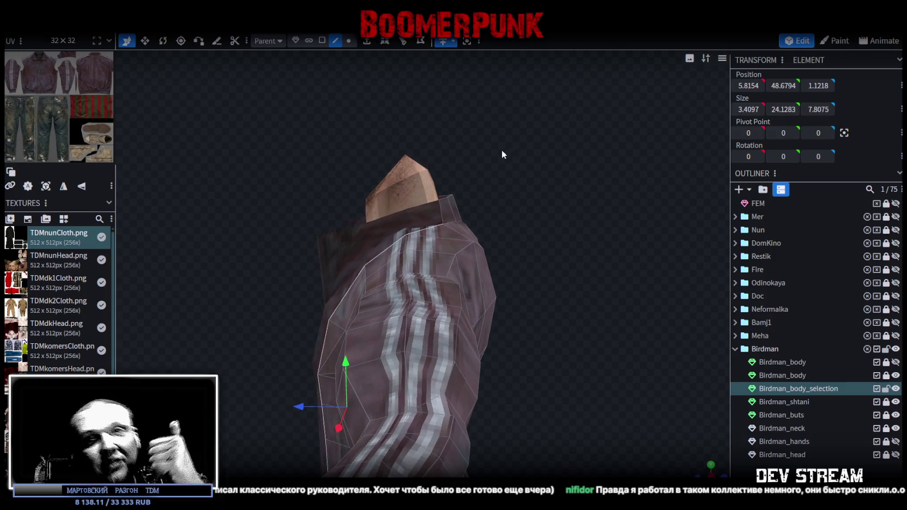
{"action": "mouse_move", "coordinate": [494, 171]}
{"action": "left_mouse_down"}
{"action": "mouse_move", "coordinate": [542, 340]}
{"action": "mouse_move", "coordinate": [512, 244]}
{"action": "mouse_move", "coordinate": [552, 281]}
{"action": "mouse_move", "coordinate": [446, 311]}
{"action": "mouse_move", "coordinate": [463, 328]}
{"action": "mouse_move", "coordinate": [593, 344]}
{"action": "mouse_move", "coordinate": [638, 321]}
{"action": "left_mouse_up"}
{"action": "scroll", "coordinate": [493, 270], "scroll_direction": "up", "scroll_amount": 2}
{"action": "scroll", "coordinate": [503, 283], "scroll_direction": "up", "scroll_amount": 3}
{"action": "mouse_move", "coordinate": [321, 234]}
{"action": "left_mouse_down"}
{"action": "mouse_move", "coordinate": [601, 263]}
{"action": "mouse_move", "coordinate": [483, 348]}
{"action": "mouse_move", "coordinate": [599, 281]}
{"action": "mouse_move", "coordinate": [535, 300]}
{"action": "left_mouse_up"}
- Select the edge loop running up the coat's front opening to the collar
{"action": "scroll", "coordinate": [526, 264], "scroll_direction": "up", "scroll_amount": 2}
{"action": "scroll", "coordinate": [535, 267], "scroll_direction": "up", "scroll_amount": 2}
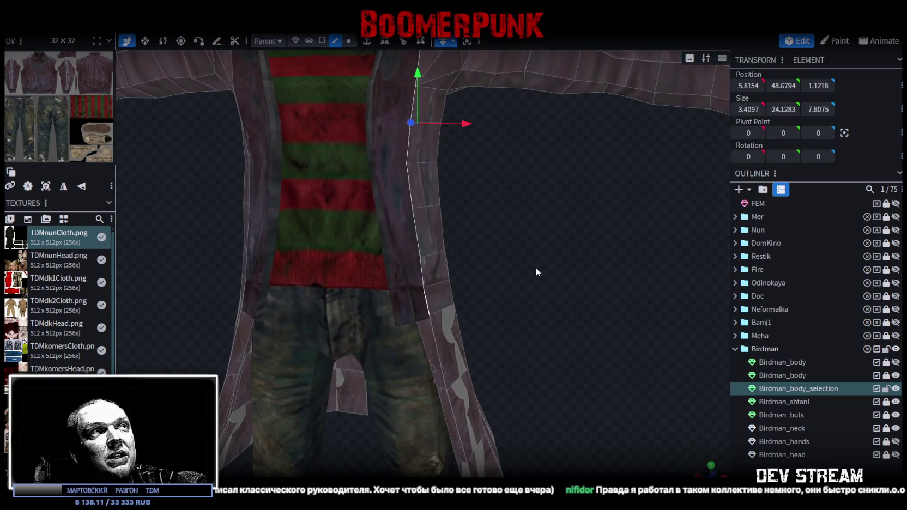
{"action": "left_click", "coordinate": [424, 304]}
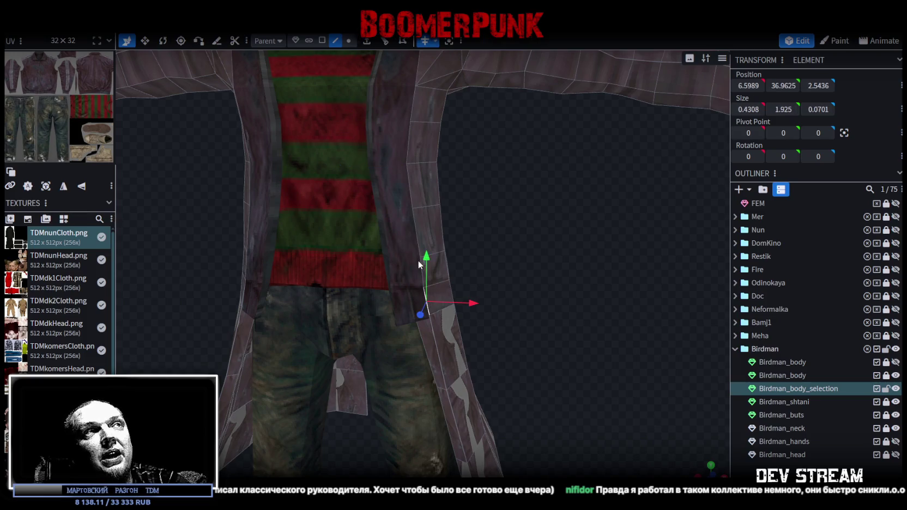
{"action": "left_click", "coordinate": [415, 231], "text": "shift"}
{"action": "left_click", "coordinate": [410, 185], "text": "shift"}
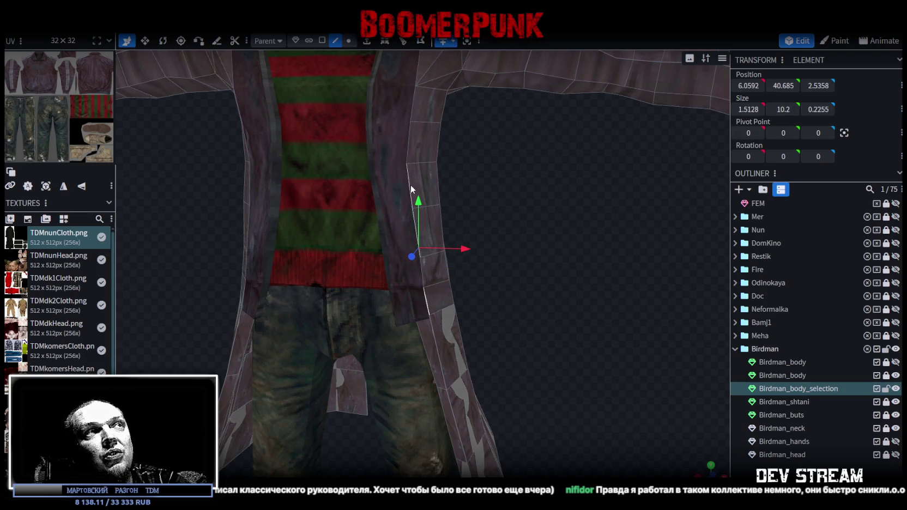
{"action": "left_click", "coordinate": [411, 161], "text": "shift"}
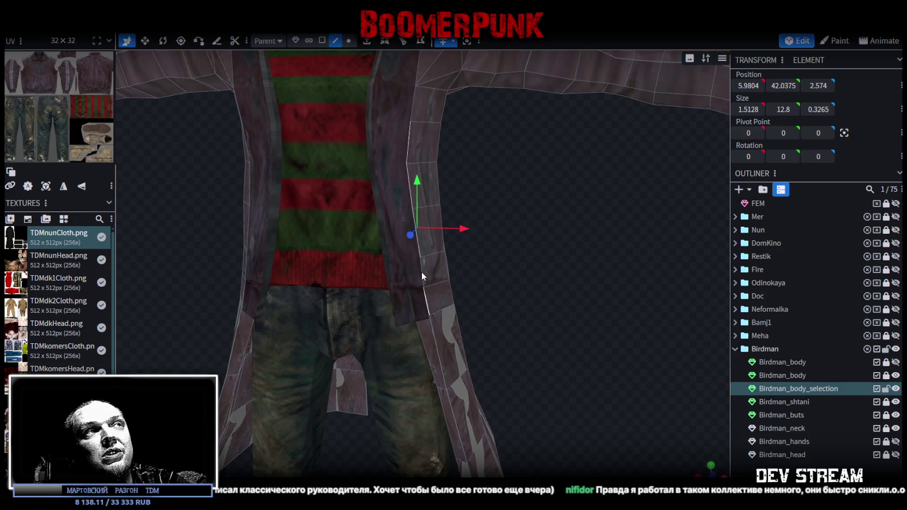
{"action": "mouse_move", "coordinate": [459, 264]}
{"action": "left_mouse_down"}
{"action": "mouse_move", "coordinate": [539, 281]}
{"action": "mouse_move", "coordinate": [529, 281]}
{"action": "left_mouse_up"}
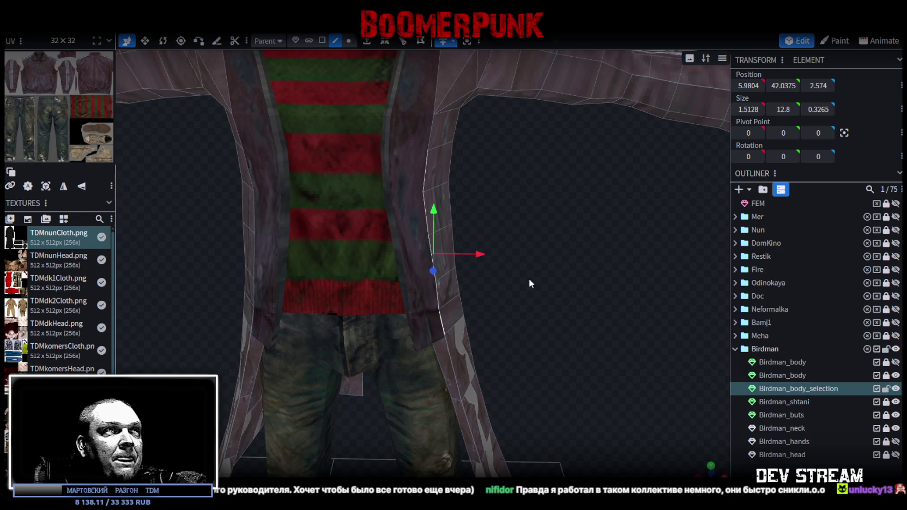
{"action": "mouse_move", "coordinate": [538, 257]}
{"action": "left_mouse_down"}
{"action": "mouse_move", "coordinate": [515, 285]}
{"action": "mouse_move", "coordinate": [483, 291]}
{"action": "mouse_move", "coordinate": [503, 304]}
{"action": "left_mouse_up"}
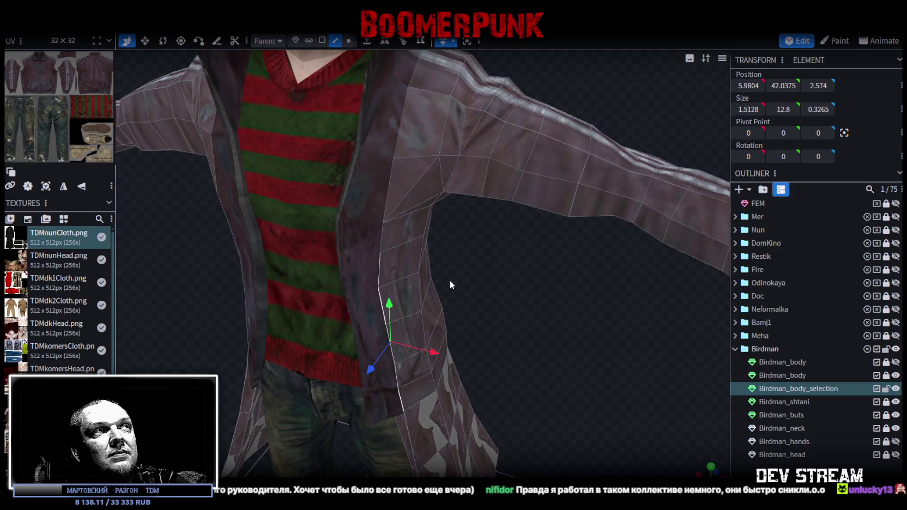
{"action": "left_click", "coordinate": [384, 235], "text": "shift"}
{"action": "left_click", "coordinate": [389, 191], "text": "shift"}
{"action": "mouse_move", "coordinate": [467, 236]}
{"action": "left_mouse_down"}
{"action": "mouse_move", "coordinate": [485, 254]}
{"action": "mouse_move", "coordinate": [489, 315]}
{"action": "left_mouse_up"}
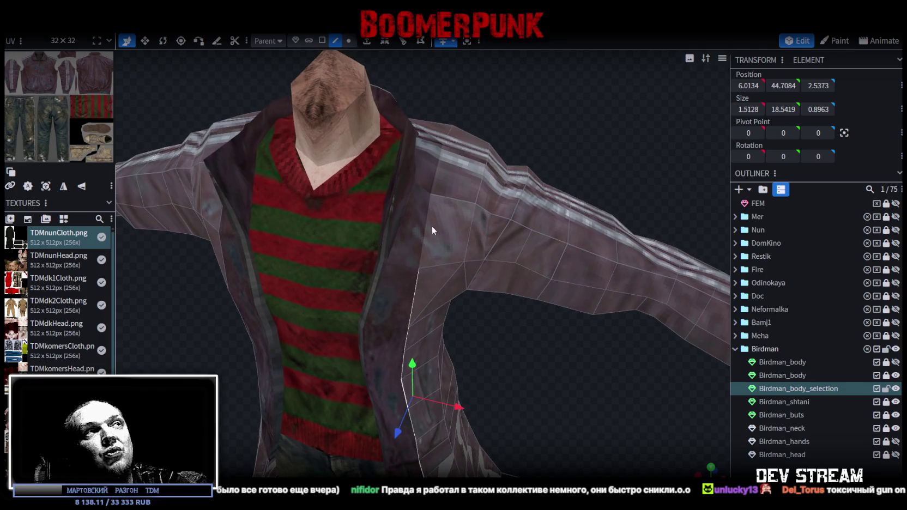
{"action": "left_click", "coordinate": [437, 191], "text": "shift"}
{"action": "left_click", "coordinate": [436, 173], "text": "shift"}
{"action": "mouse_move", "coordinate": [439, 170]}
{"action": "left_mouse_down"}
{"action": "mouse_move", "coordinate": [469, 342]}
{"action": "mouse_move", "coordinate": [551, 300]}
{"action": "mouse_move", "coordinate": [531, 322]}
{"action": "mouse_move", "coordinate": [532, 308]}
{"action": "left_mouse_up"}
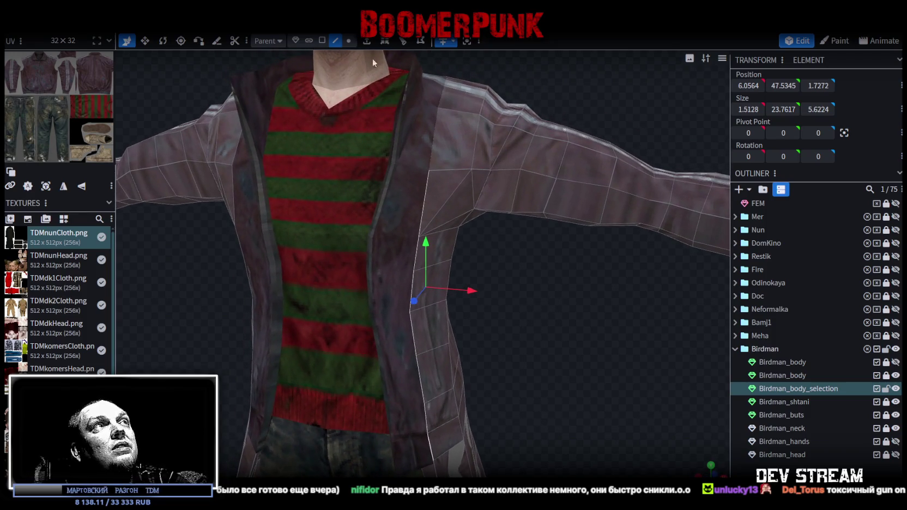
- Extrude the selected front edges toward X+ by 0.5
{"action": "left_click", "coordinate": [368, 42]}
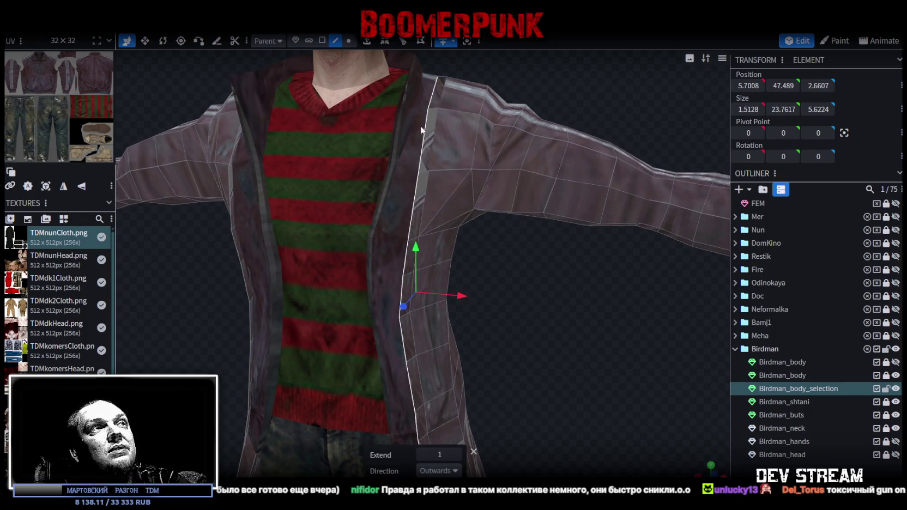
{"action": "left_click", "coordinate": [456, 470]}
{"action": "left_click", "coordinate": [472, 375]}
{"action": "left_click_drag", "start_coordinate": [512, 333], "coordinate": [418, 457]}
{"action": "left_click", "coordinate": [428, 454]}
{"action": "mouse_move", "coordinate": [578, 370]}
{"action": "left_mouse_down"}
{"action": "mouse_move", "coordinate": [531, 321]}
{"action": "mouse_move", "coordinate": [536, 269]}
{"action": "mouse_move", "coordinate": [528, 250]}
{"action": "mouse_move", "coordinate": [560, 331]}
{"action": "left_mouse_up"}
{"action": "left_click", "coordinate": [322, 41]}
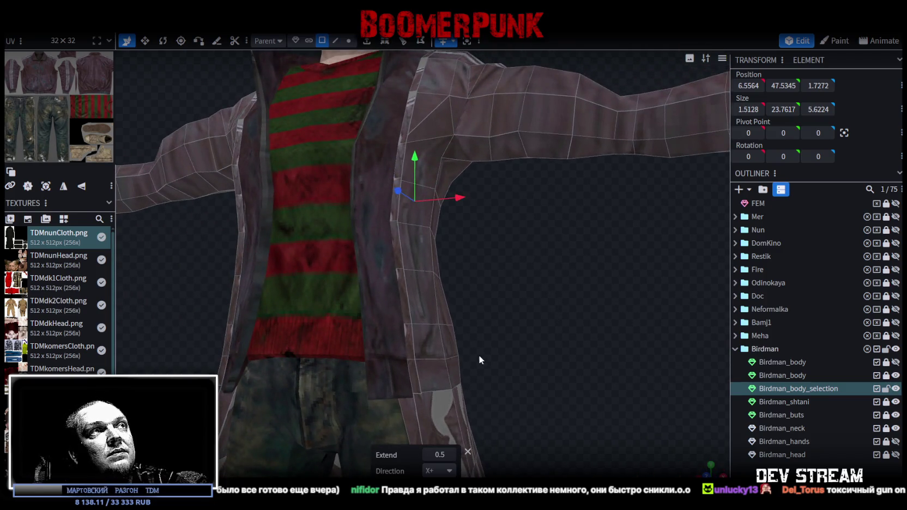
- In solid shading, select the narrow face strip along the coat's front edge to the shoulder
{"action": "key", "text": "z"}
{"action": "key", "text": "z"}
{"action": "key", "text": "z"}
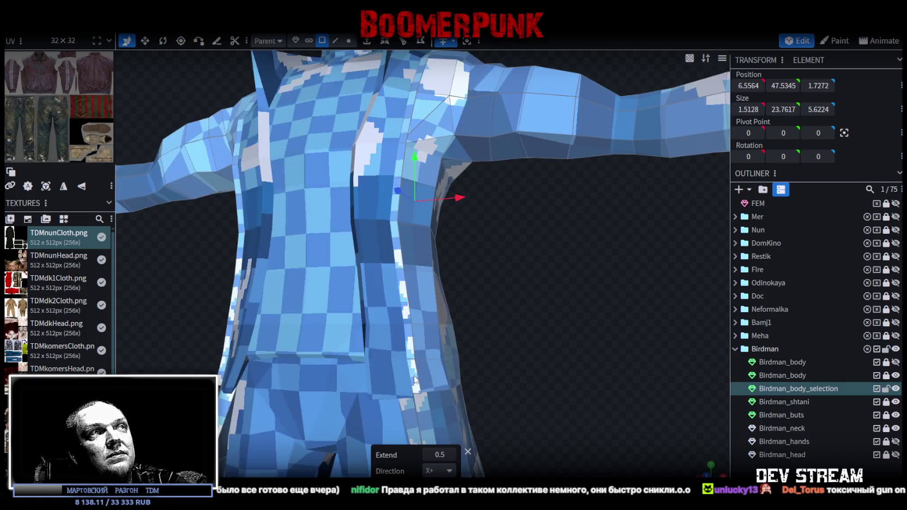
{"action": "key", "text": "z"}
{"action": "left_click", "coordinate": [416, 377]}
{"action": "left_click", "coordinate": [407, 326], "text": "shift"}
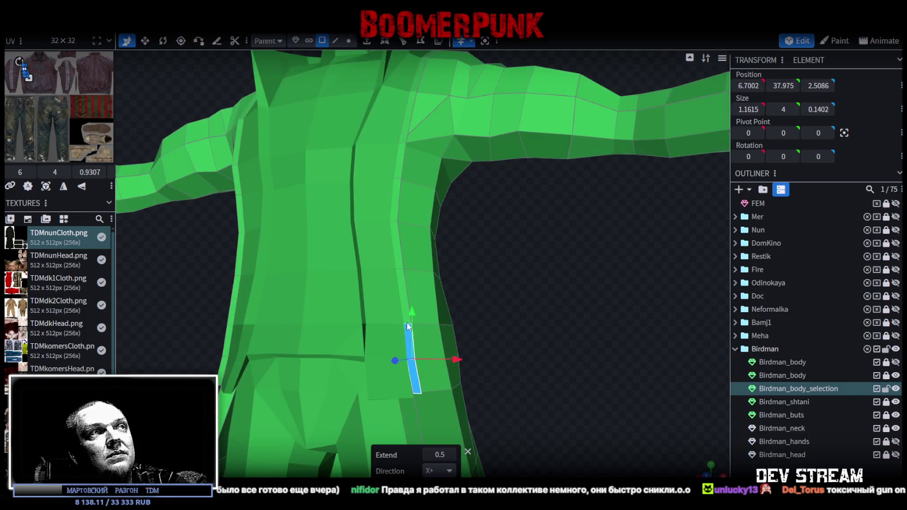
{"action": "left_click", "coordinate": [396, 252], "text": "shift"}
{"action": "mouse_move", "coordinate": [395, 246]}
{"action": "left_mouse_down"}
{"action": "mouse_move", "coordinate": [541, 238]}
{"action": "mouse_move", "coordinate": [536, 264]}
{"action": "left_mouse_up"}
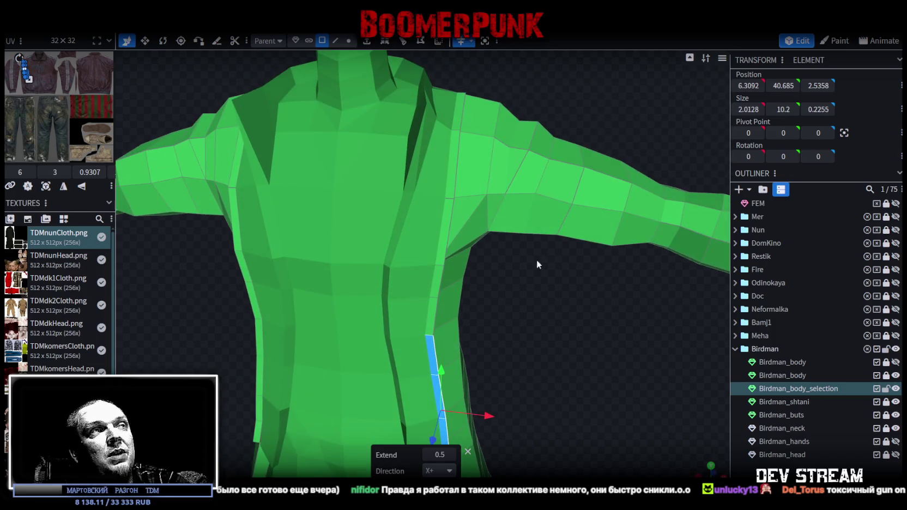
{"action": "left_click", "coordinate": [431, 316], "text": "shift"}
{"action": "left_click", "coordinate": [439, 281], "text": "shift"}
{"action": "left_click", "coordinate": [445, 224], "text": "shift"}
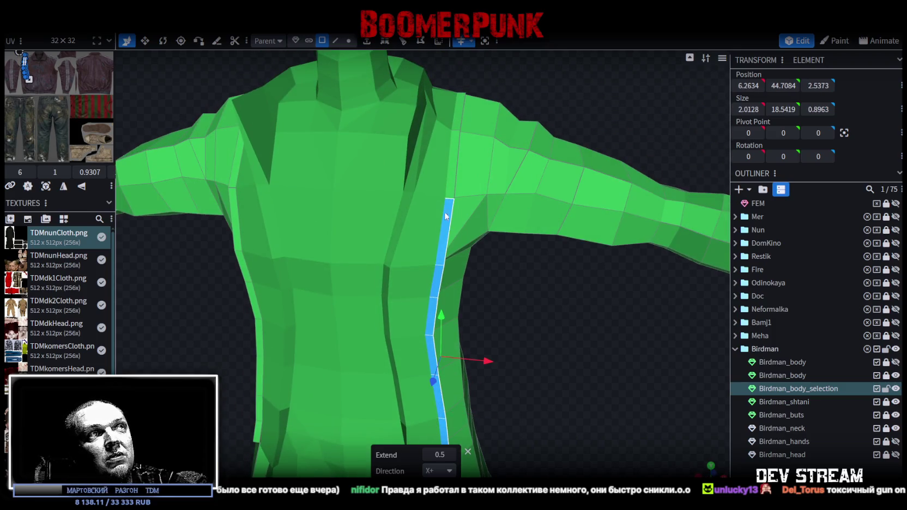
{"action": "left_click", "coordinate": [451, 168], "text": "shift"}
{"action": "mouse_move", "coordinate": [450, 167]}
{"action": "left_mouse_down"}
{"action": "mouse_move", "coordinate": [544, 324]}
{"action": "mouse_move", "coordinate": [522, 316]}
{"action": "left_mouse_up"}
{"action": "left_click", "coordinate": [467, 255], "text": "shift"}
- Split the selected strip faces off into a separate mesh
{"action": "right_click", "coordinate": [465, 259]}
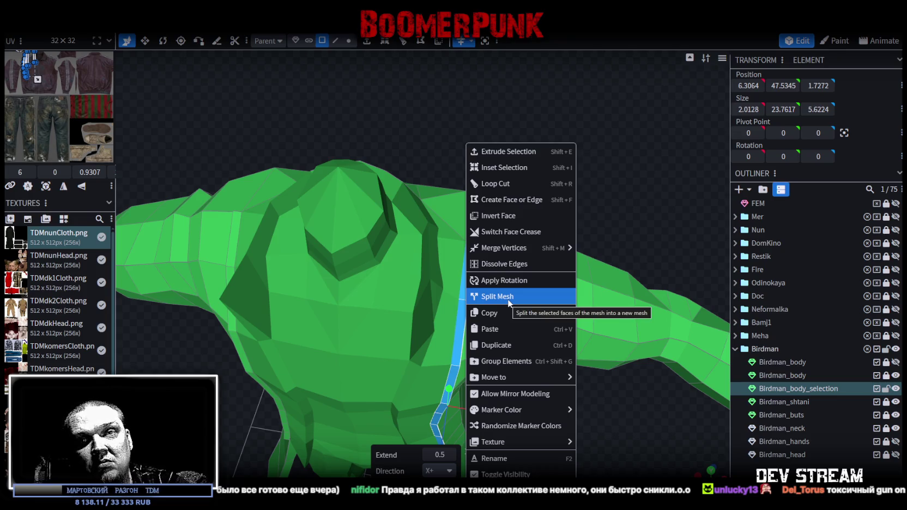
{"action": "mouse_move", "coordinate": [652, 425]}
{"action": "left_mouse_down"}
{"action": "mouse_move", "coordinate": [533, 326]}
{"action": "mouse_move", "coordinate": [495, 357]}
{"action": "mouse_move", "coordinate": [560, 371]}
{"action": "mouse_move", "coordinate": [527, 381]}
{"action": "mouse_move", "coordinate": [565, 370]}
{"action": "left_mouse_up"}
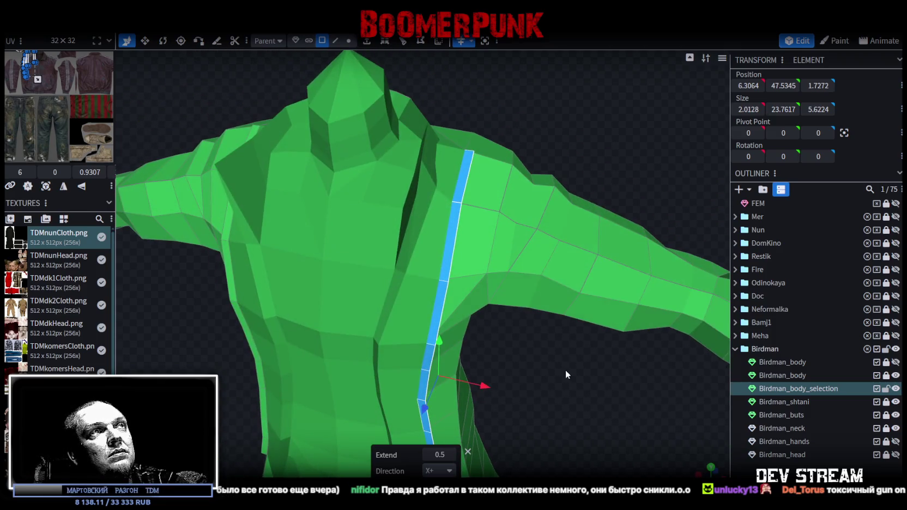
{"action": "right_click", "coordinate": [467, 177]}
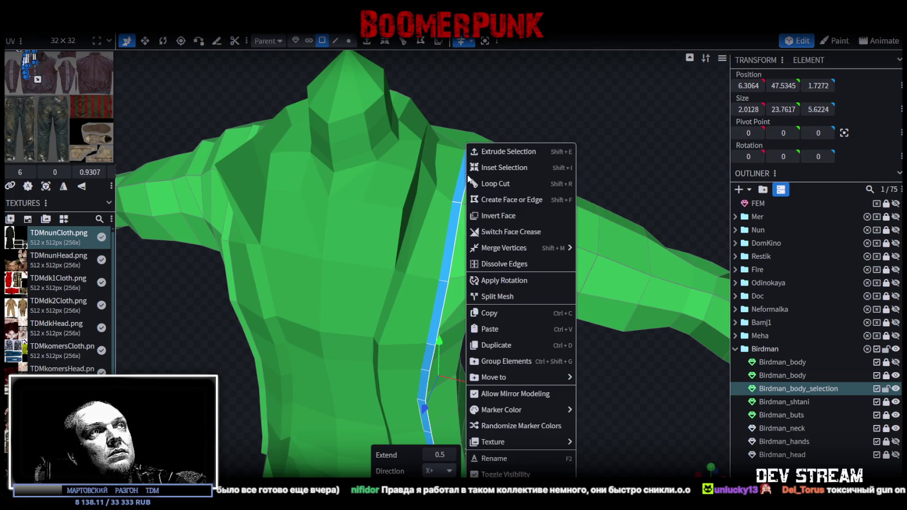
{"action": "left_click", "coordinate": [507, 297]}
{"action": "scroll", "coordinate": [545, 349], "scroll_direction": "down", "scroll_amount": 3}
{"action": "mouse_move", "coordinate": [542, 361]}
{"action": "left_mouse_down"}
{"action": "mouse_move", "coordinate": [442, 390]}
{"action": "mouse_move", "coordinate": [508, 367]}
{"action": "mouse_move", "coordinate": [553, 367]}
{"action": "left_mouse_up"}
- Merge Birdman_body_selection with the strip mesh, then hide Birdman_body and Birdman_shtani
{"action": "left_click", "coordinate": [804, 388]}
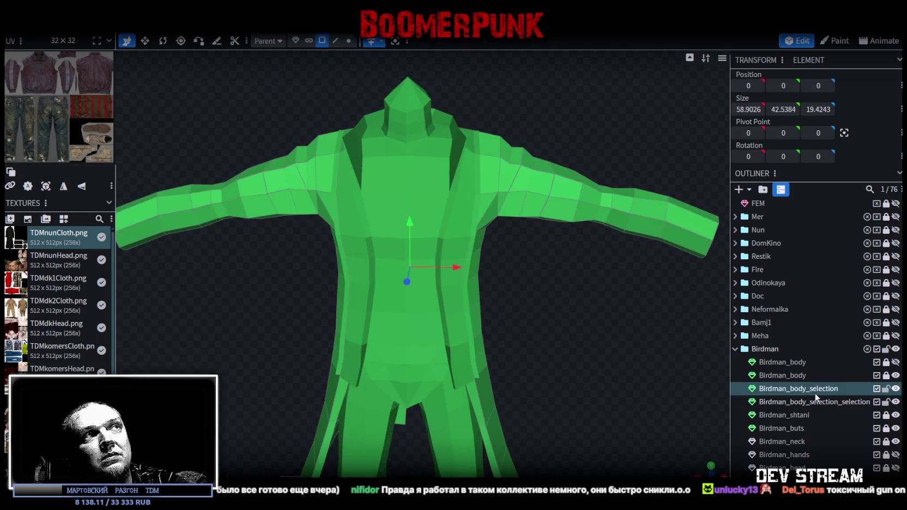
{"action": "left_click", "coordinate": [807, 403], "text": "ctrl"}
{"action": "right_click", "coordinate": [806, 402]}
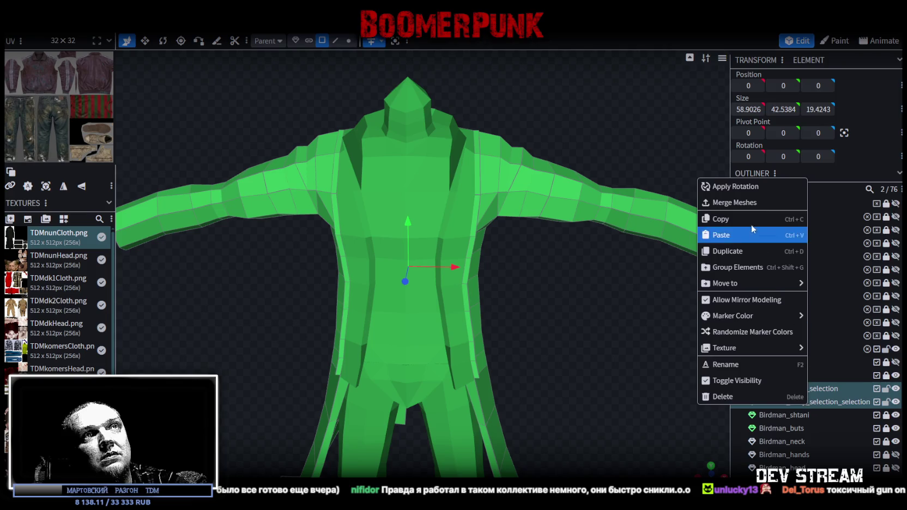
{"action": "left_click", "coordinate": [746, 204]}
{"action": "left_click_drag", "start_coordinate": [614, 276], "coordinate": [578, 303]}
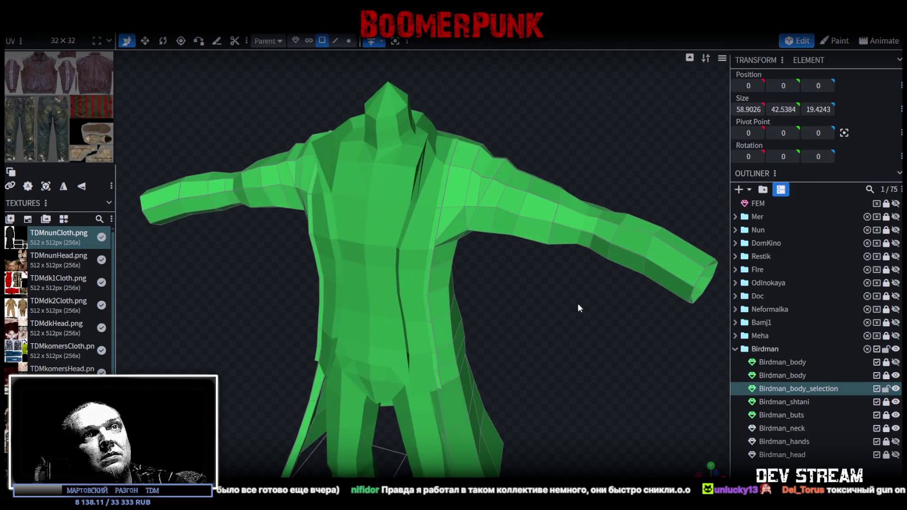
{"action": "left_click", "coordinate": [895, 375]}
{"action": "left_click", "coordinate": [895, 402]}
- Hide the Birdman_buts and Birdman_neck meshes to expose the red body
{"action": "left_click", "coordinate": [895, 415]}
{"action": "left_click", "coordinate": [895, 428]}
{"action": "left_click_drag", "start_coordinate": [627, 337], "coordinate": [592, 355]}
{"action": "scroll", "coordinate": [609, 322], "scroll_direction": "up", "scroll_amount": 2}
{"action": "scroll", "coordinate": [536, 306], "scroll_direction": "up", "scroll_amount": 2}
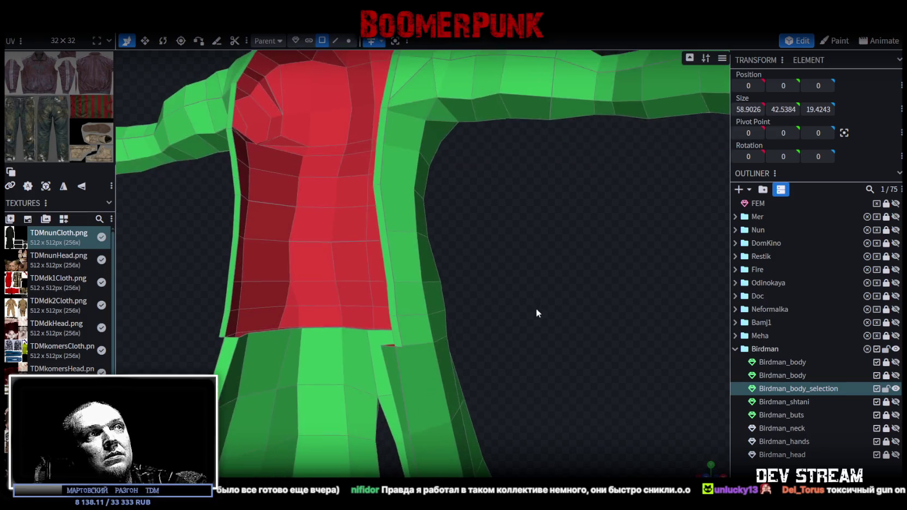
{"action": "scroll", "coordinate": [533, 312], "scroll_direction": "up", "scroll_amount": 2}
{"action": "scroll", "coordinate": [532, 339], "scroll_direction": "up", "scroll_amount": 2}
{"action": "scroll", "coordinate": [535, 345], "scroll_direction": "down", "scroll_amount": 3}
{"action": "scroll", "coordinate": [545, 359], "scroll_direction": "down", "scroll_amount": 2}
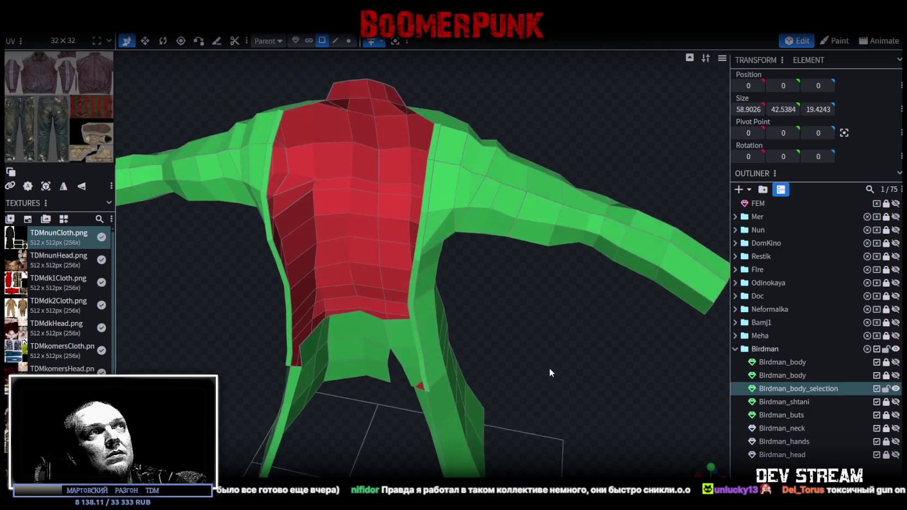
- Select two faces on the coat's shoulder
{"action": "left_click", "coordinate": [445, 157]}
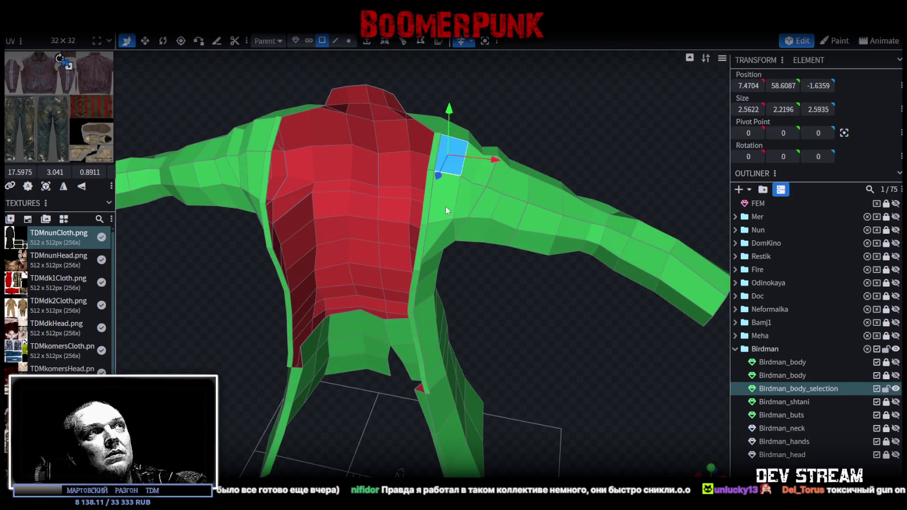
{"action": "mouse_move", "coordinate": [444, 206]}
{"action": "left_mouse_down"}
{"action": "mouse_move", "coordinate": [493, 286]}
{"action": "mouse_move", "coordinate": [444, 308]}
{"action": "mouse_move", "coordinate": [326, 299]}
{"action": "mouse_move", "coordinate": [579, 312]}
{"action": "mouse_move", "coordinate": [521, 303]}
{"action": "mouse_move", "coordinate": [677, 287]}
{"action": "left_mouse_up"}
{"action": "mouse_move", "coordinate": [550, 379]}
{"action": "left_mouse_down"}
{"action": "mouse_move", "coordinate": [544, 363]}
{"action": "mouse_move", "coordinate": [554, 261]}
{"action": "left_mouse_up"}
{"action": "left_click", "coordinate": [511, 174], "text": "shift"}
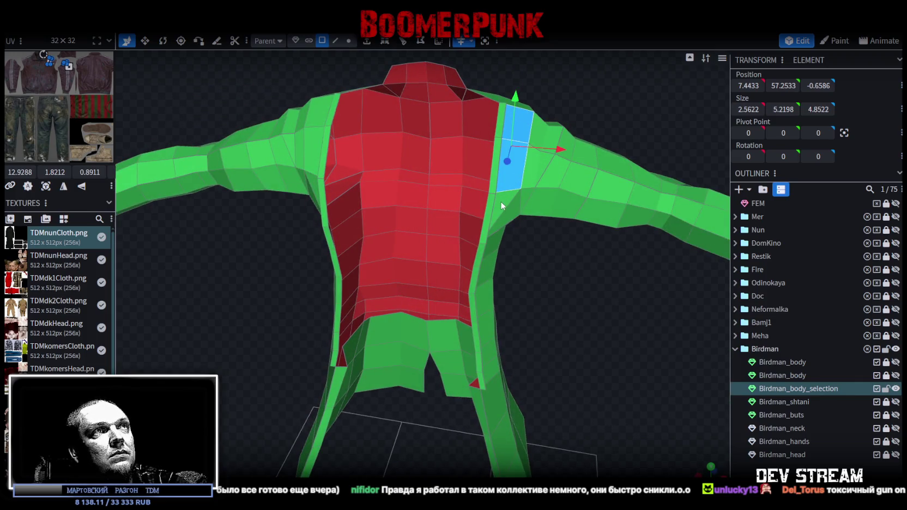
{"action": "mouse_move", "coordinate": [555, 301]}
{"action": "left_mouse_down"}
{"action": "mouse_move", "coordinate": [631, 303]}
{"action": "mouse_move", "coordinate": [570, 321]}
{"action": "mouse_move", "coordinate": [571, 345]}
{"action": "mouse_move", "coordinate": [572, 314]}
{"action": "left_mouse_up"}
- Select the narrow back strip down to the hem and shift it 2 units sideways
{"action": "left_click", "coordinate": [510, 149]}
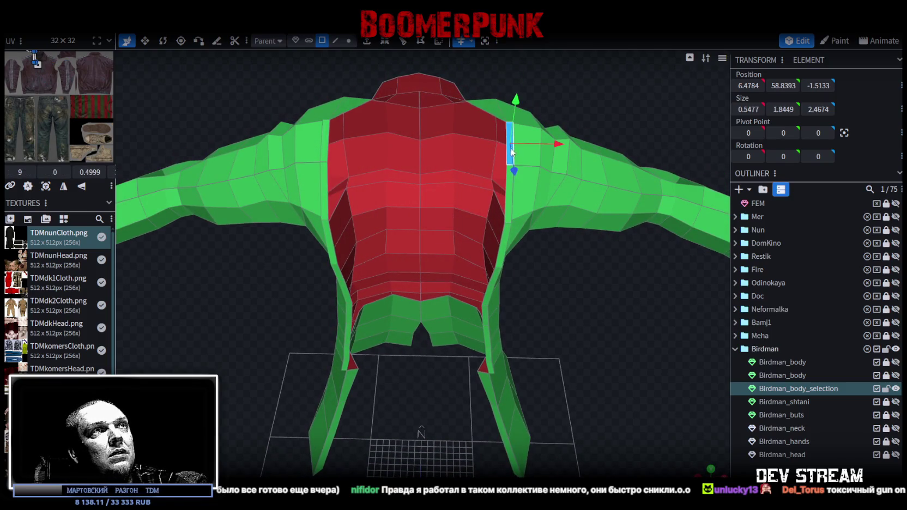
{"action": "left_click", "coordinate": [509, 206], "text": "shift"}
{"action": "left_click", "coordinate": [502, 250], "text": "shift"}
{"action": "left_click", "coordinate": [492, 288], "text": "shift"}
{"action": "left_click", "coordinate": [489, 295], "text": "shift"}
{"action": "left_click", "coordinate": [486, 316], "text": "shift"}
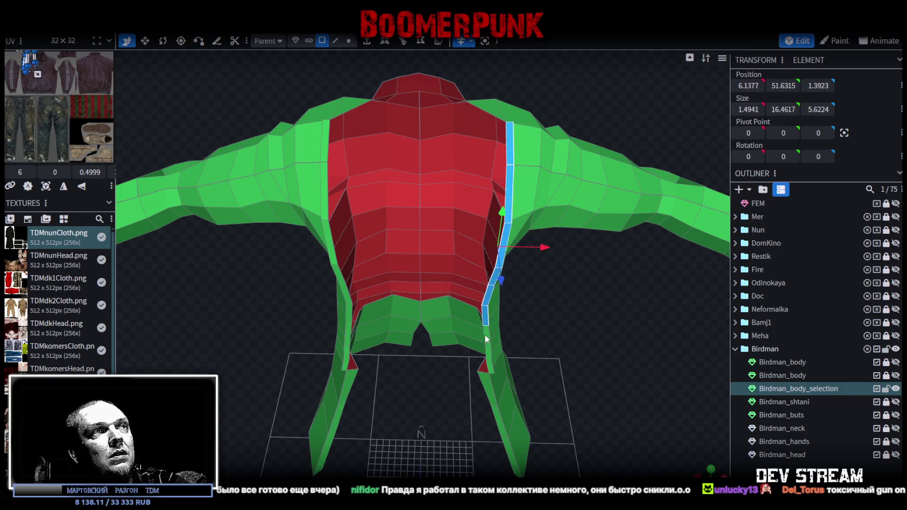
{"action": "left_click", "coordinate": [486, 333], "text": "shift"}
{"action": "left_click", "coordinate": [489, 367], "text": "shift"}
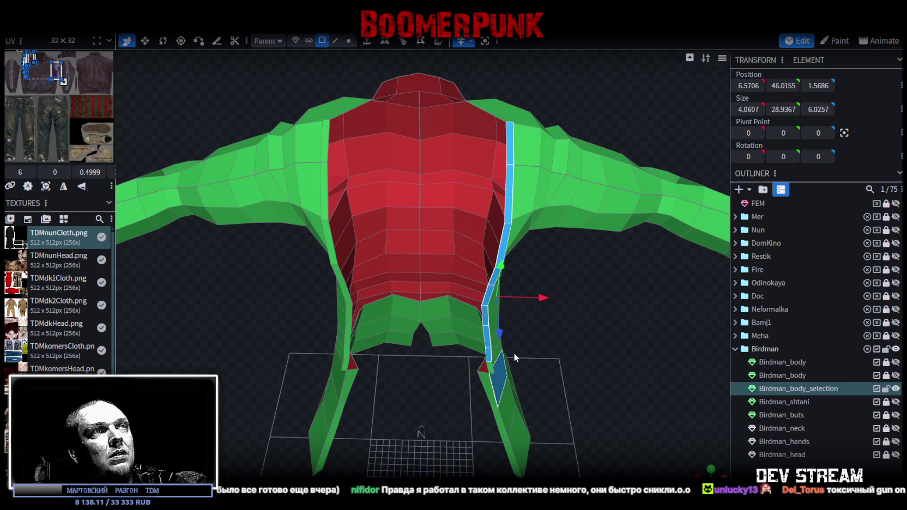
{"action": "mouse_move", "coordinate": [531, 289]}
{"action": "left_mouse_down"}
{"action": "mouse_move", "coordinate": [513, 284]}
{"action": "mouse_move", "coordinate": [556, 324]}
{"action": "mouse_move", "coordinate": [544, 319]}
{"action": "left_mouse_up"}
- Select the edge run along the strip's border from top to hem
{"action": "key", "text": "4"}
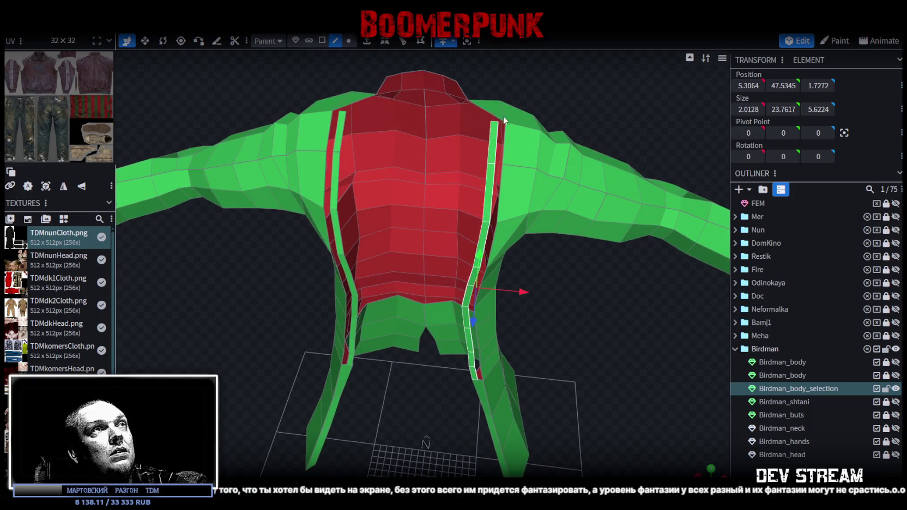
{"action": "left_click", "coordinate": [508, 149]}
{"action": "left_click", "coordinate": [493, 242], "text": "shift"}
{"action": "left_click", "coordinate": [485, 274], "text": "shift"}
{"action": "left_click", "coordinate": [477, 308], "text": "shift"}
{"action": "left_click", "coordinate": [476, 317], "text": "shift"}
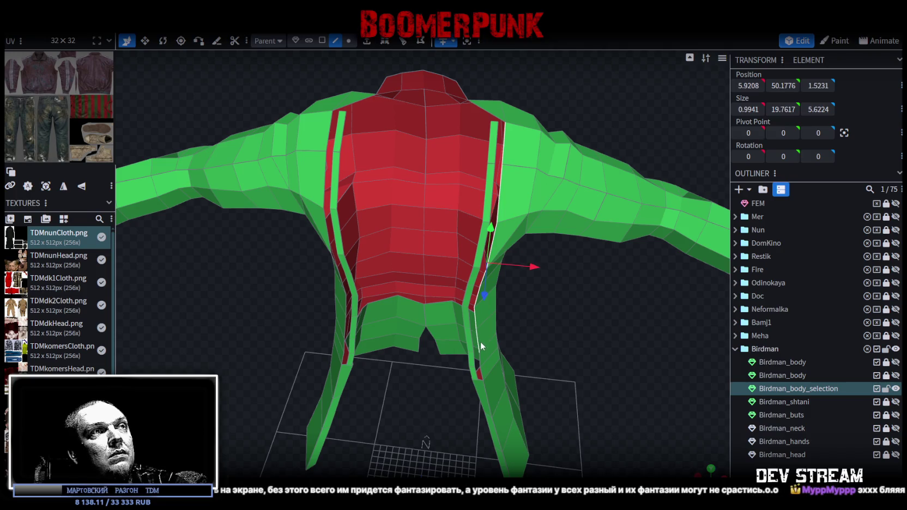
{"action": "left_click", "coordinate": [480, 358], "text": "shift"}
{"action": "left_click", "coordinate": [484, 379], "text": "shift"}
{"action": "mouse_move", "coordinate": [572, 341]}
{"action": "left_mouse_down"}
{"action": "mouse_move", "coordinate": [584, 294]}
{"action": "mouse_move", "coordinate": [553, 267]}
{"action": "mouse_move", "coordinate": [541, 276]}
{"action": "left_mouse_up"}
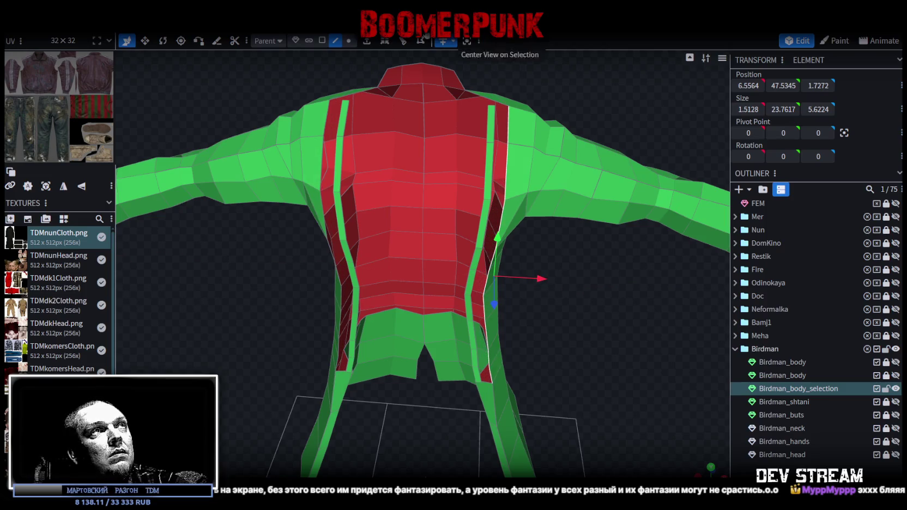
- In Cluster mode, move the right back strip outward along X and merge the overlapping vertices
{"action": "left_click", "coordinate": [322, 40]}
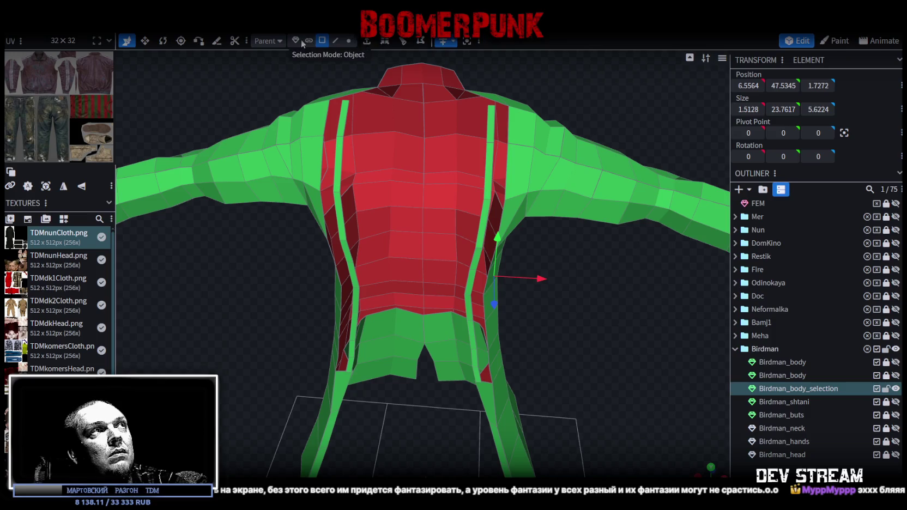
{"action": "left_click", "coordinate": [309, 41]}
{"action": "left_click", "coordinate": [490, 124]}
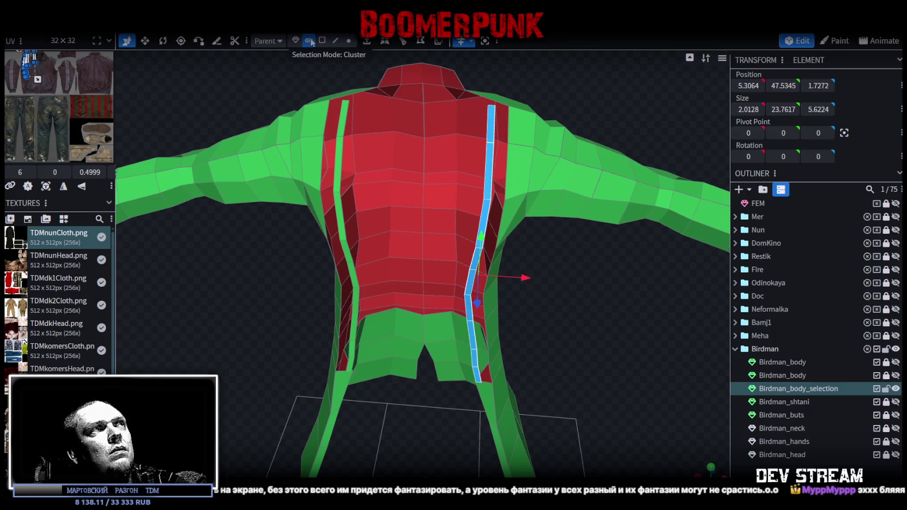
{"action": "left_click_drag", "start_coordinate": [532, 277], "coordinate": [538, 277]}
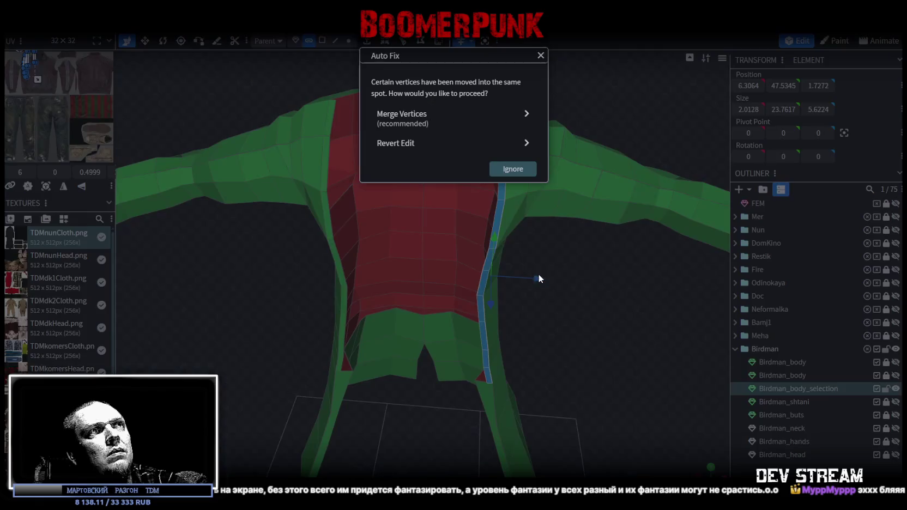
{"action": "left_click", "coordinate": [438, 123]}
{"action": "mouse_move", "coordinate": [436, 141]}
{"action": "left_mouse_down"}
{"action": "mouse_move", "coordinate": [560, 306]}
{"action": "mouse_move", "coordinate": [511, 287]}
{"action": "mouse_move", "coordinate": [563, 257]}
{"action": "mouse_move", "coordinate": [606, 327]}
{"action": "left_mouse_up"}
{"action": "scroll", "coordinate": [606, 325], "scroll_direction": "up", "scroll_amount": 3}
{"action": "scroll", "coordinate": [592, 245], "scroll_direction": "up", "scroll_amount": 3}
{"action": "mouse_move", "coordinate": [632, 269]}
{"action": "left_mouse_down"}
{"action": "mouse_move", "coordinate": [535, 180]}
{"action": "mouse_move", "coordinate": [540, 206]}
{"action": "left_mouse_up"}
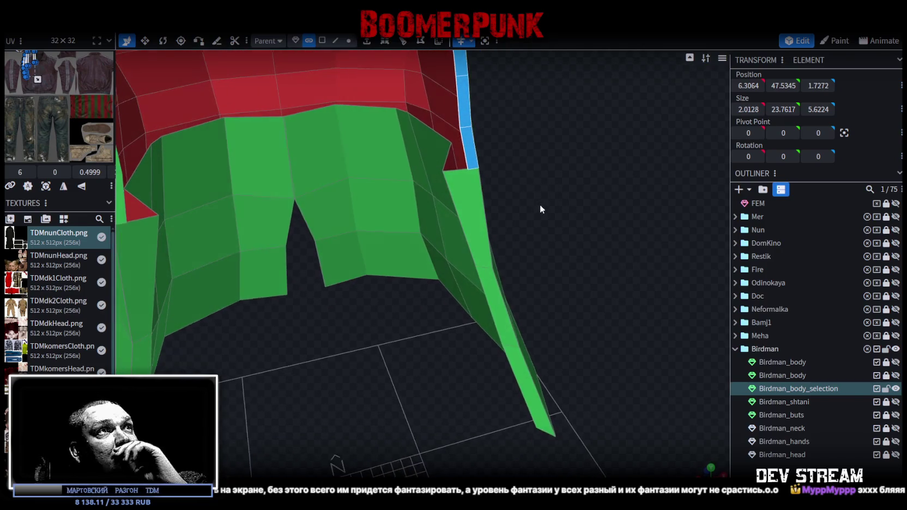
- Split the skirt's right-side face into its own mesh, loop-cut it and merge its vertices
{"action": "left_click", "coordinate": [322, 41]}
{"action": "left_click", "coordinate": [472, 216]}
{"action": "right_click", "coordinate": [456, 191]}
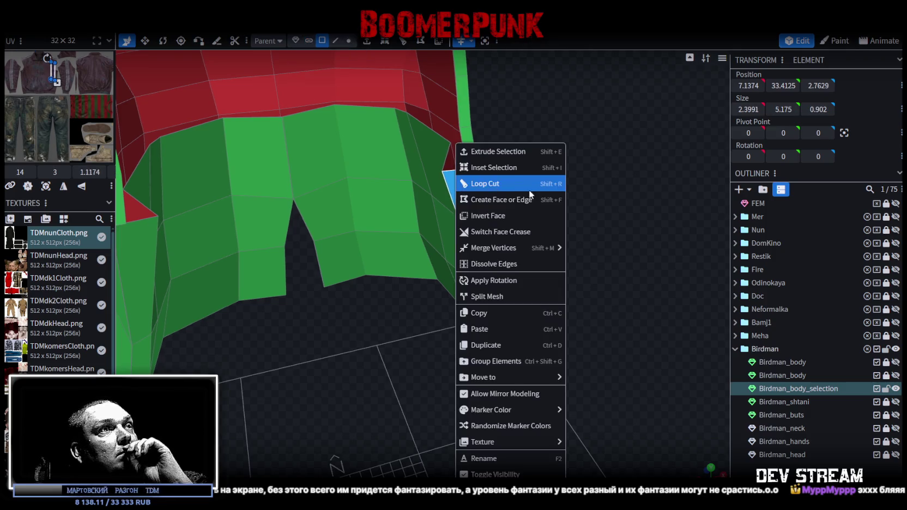
{"action": "left_click", "coordinate": [493, 299]}
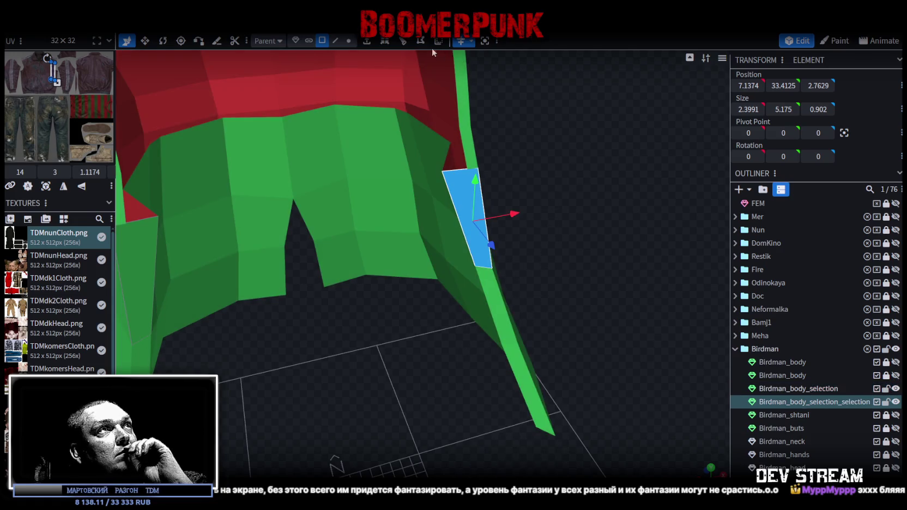
{"action": "left_click", "coordinate": [403, 41]}
{"action": "left_click", "coordinate": [348, 41]}
{"action": "left_click_drag", "start_coordinate": [491, 265], "coordinate": [483, 269]}
{"action": "left_click", "coordinate": [494, 267], "text": "shift"}
{"action": "right_click", "coordinate": [494, 266]}
{"action": "left_click", "coordinate": [623, 249]}
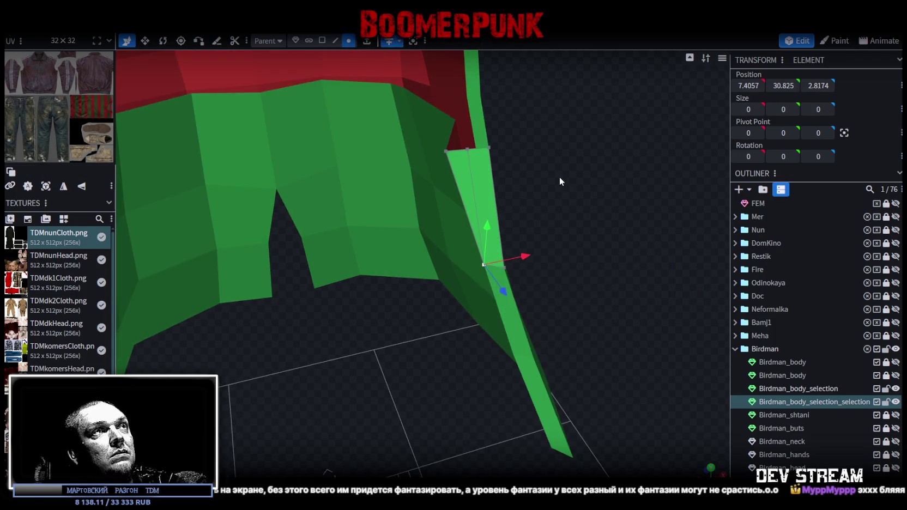
- Merge the split piece back into Birdman_body_selection and weld the slit seam vertex
{"action": "left_click", "coordinate": [817, 392]}
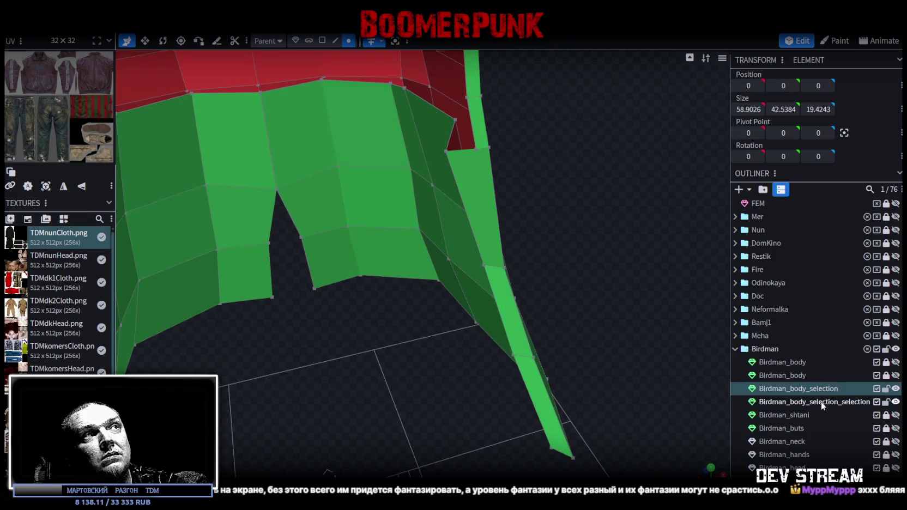
{"action": "right_click", "coordinate": [823, 406]}
{"action": "left_click", "coordinate": [751, 201]}
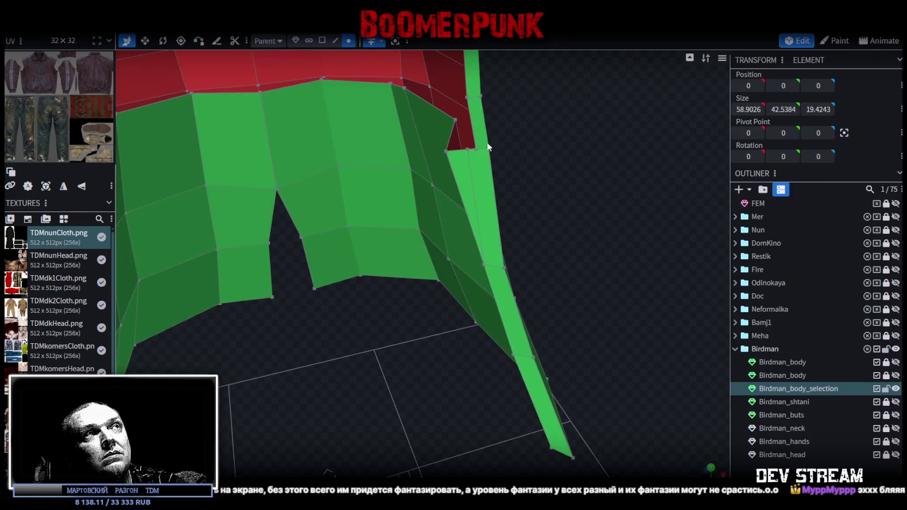
{"action": "left_click", "coordinate": [474, 149]}
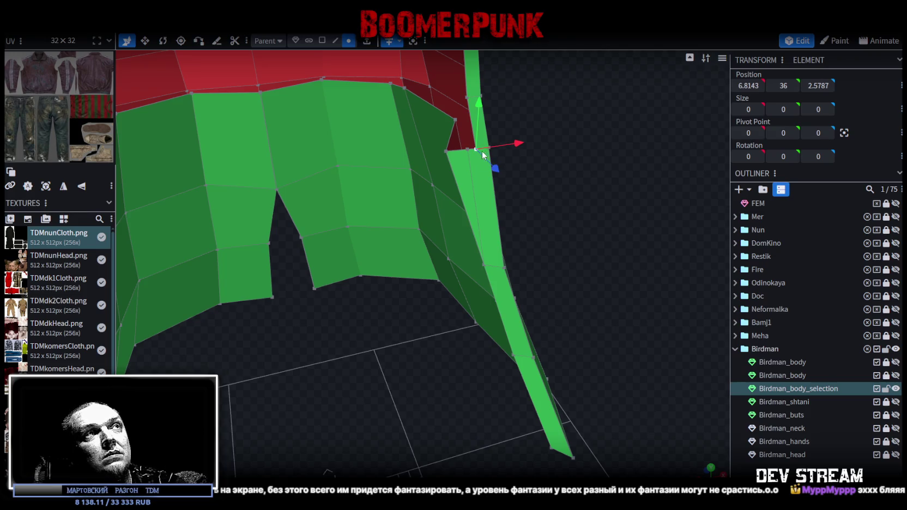
{"action": "right_click", "coordinate": [466, 149]}
{"action": "left_click", "coordinate": [598, 209]}
{"action": "mouse_move", "coordinate": [598, 209]}
{"action": "left_mouse_down"}
{"action": "mouse_move", "coordinate": [572, 181]}
{"action": "mouse_move", "coordinate": [542, 194]}
{"action": "mouse_move", "coordinate": [514, 247]}
{"action": "mouse_move", "coordinate": [491, 254]}
{"action": "left_mouse_up"}
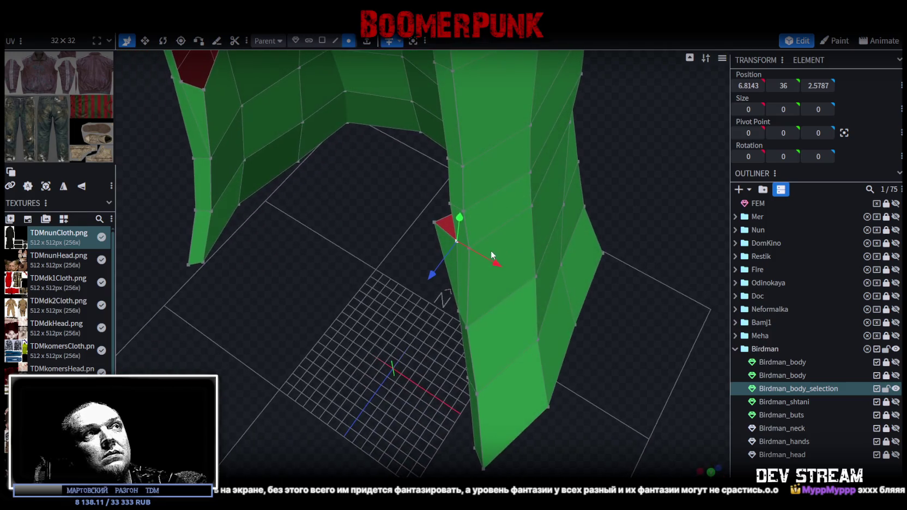
{"action": "left_click_drag", "start_coordinate": [582, 282], "coordinate": [657, 249]}
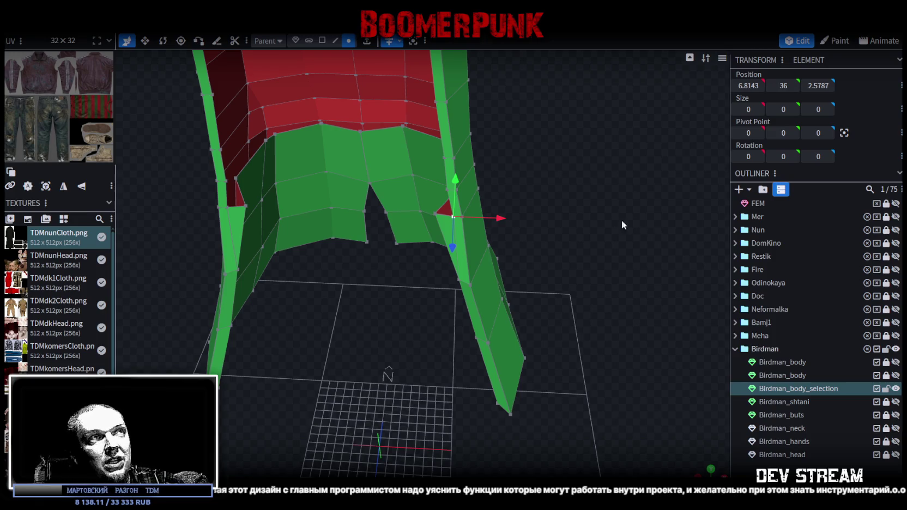
- Select vertices of the red triangle at the back slit corner
{"action": "scroll", "coordinate": [626, 212], "scroll_direction": "up", "scroll_amount": 2}
{"action": "left_click_drag", "start_coordinate": [619, 193], "coordinate": [597, 211]}
{"action": "left_click", "coordinate": [462, 159]}
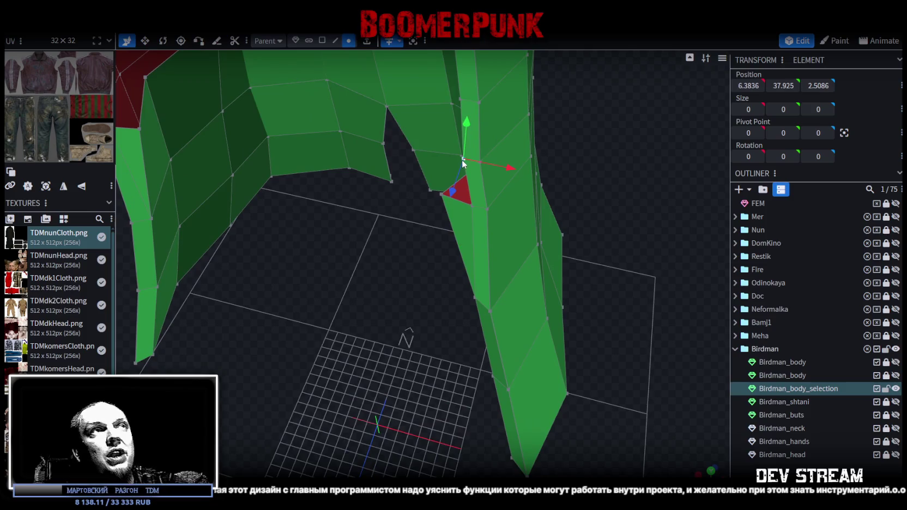
{"action": "left_click", "coordinate": [472, 206]}
{"action": "scroll", "coordinate": [490, 204], "scroll_direction": "up", "scroll_amount": 2}
{"action": "left_click", "coordinate": [517, 328]}
{"action": "left_click", "coordinate": [499, 171], "text": "shift"}
{"action": "mouse_move", "coordinate": [543, 220]}
{"action": "left_mouse_down"}
{"action": "mouse_move", "coordinate": [536, 233]}
{"action": "mouse_move", "coordinate": [535, 190]}
{"action": "mouse_move", "coordinate": [638, 199]}
{"action": "left_mouse_up"}
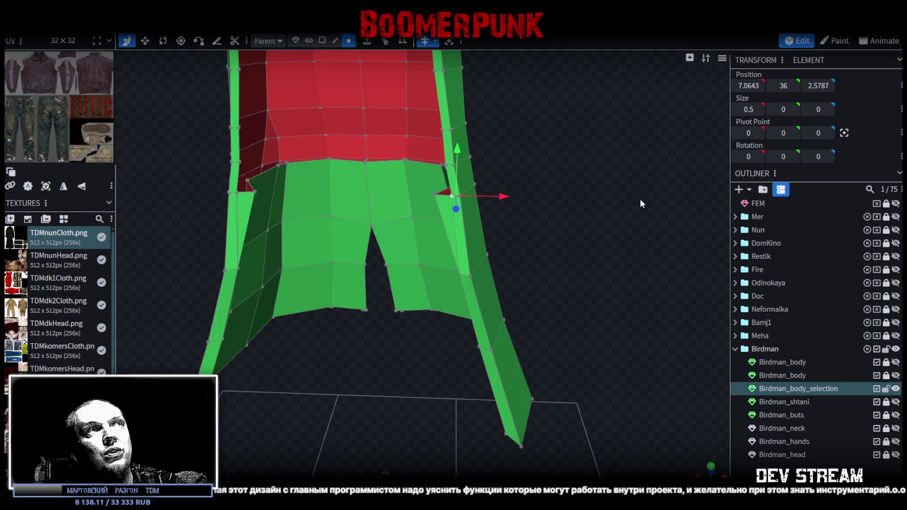
{"action": "left_click_drag", "start_coordinate": [616, 194], "coordinate": [598, 215]}
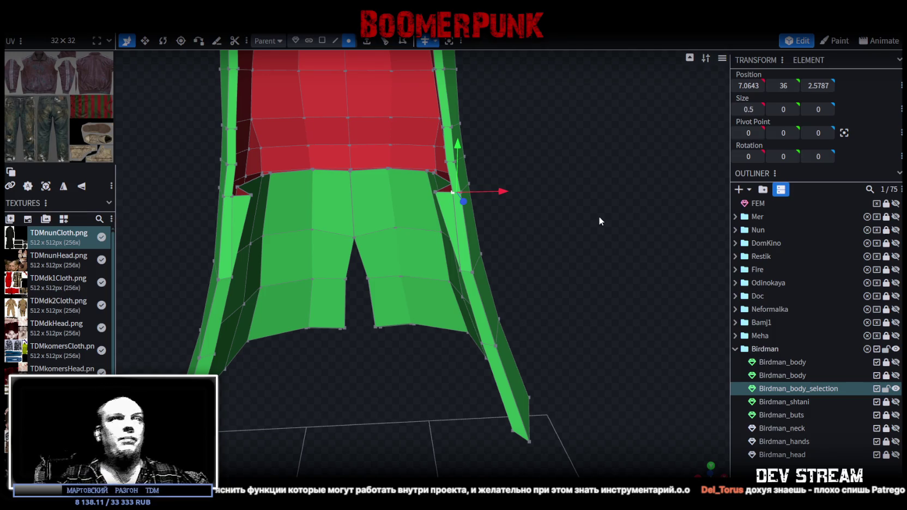
{"action": "mouse_move", "coordinate": [598, 215]}
{"action": "left_mouse_down"}
{"action": "mouse_move", "coordinate": [573, 155]}
{"action": "mouse_move", "coordinate": [553, 298]}
{"action": "left_mouse_up"}
- Select the first faces down the coat's front edge from the shoulder
{"action": "left_click", "coordinate": [322, 40]}
{"action": "left_click", "coordinate": [484, 123]}
{"action": "left_click", "coordinate": [469, 165], "text": "shift"}
{"action": "left_click", "coordinate": [452, 237], "text": "shift"}
{"action": "left_click_drag", "start_coordinate": [503, 326], "coordinate": [556, 220]}
- Extend the face selection further down the front opening toward the waist
{"action": "left_click", "coordinate": [515, 186], "text": "shift"}
{"action": "left_click", "coordinate": [509, 212], "text": "shift"}
{"action": "left_click", "coordinate": [503, 251], "text": "shift"}
{"action": "left_click", "coordinate": [505, 284], "text": "shift"}
{"action": "left_click", "coordinate": [506, 315], "text": "shift"}
{"action": "right_click_drag", "start_coordinate": [558, 320], "coordinate": [527, 235]}
{"action": "scroll", "coordinate": [531, 235], "scroll_direction": "up", "scroll_amount": 2}
{"action": "left_click", "coordinate": [472, 231], "text": "shift"}
{"action": "scroll", "coordinate": [527, 271], "scroll_direction": "down", "scroll_amount": 1}
{"action": "mouse_move", "coordinate": [527, 266]}
{"action": "left_mouse_down"}
{"action": "mouse_move", "coordinate": [550, 271]}
{"action": "mouse_move", "coordinate": [496, 259]}
{"action": "mouse_move", "coordinate": [541, 292]}
{"action": "left_mouse_up"}
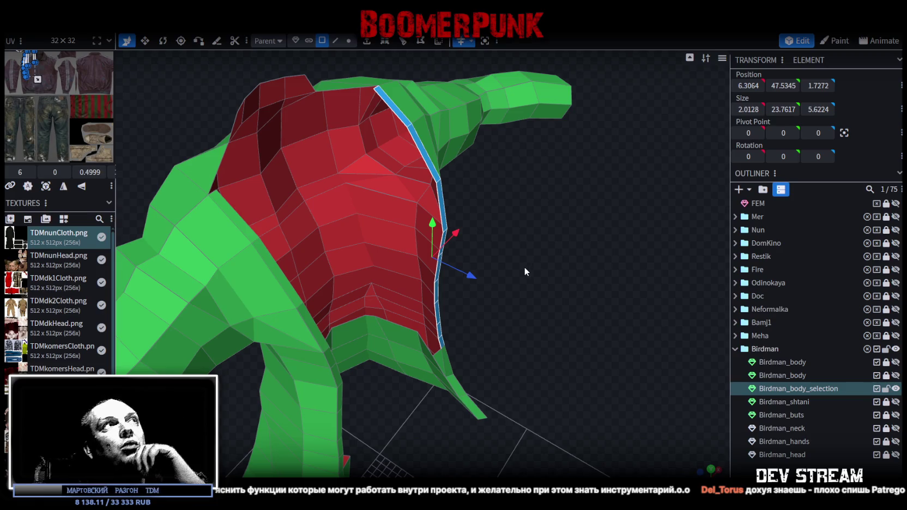
- Add the remaining front-edge faces on the skirt down to the hem
{"action": "mouse_move", "coordinate": [524, 266]}
{"action": "left_mouse_down"}
{"action": "mouse_move", "coordinate": [538, 258]}
{"action": "mouse_move", "coordinate": [521, 260]}
{"action": "left_mouse_up"}
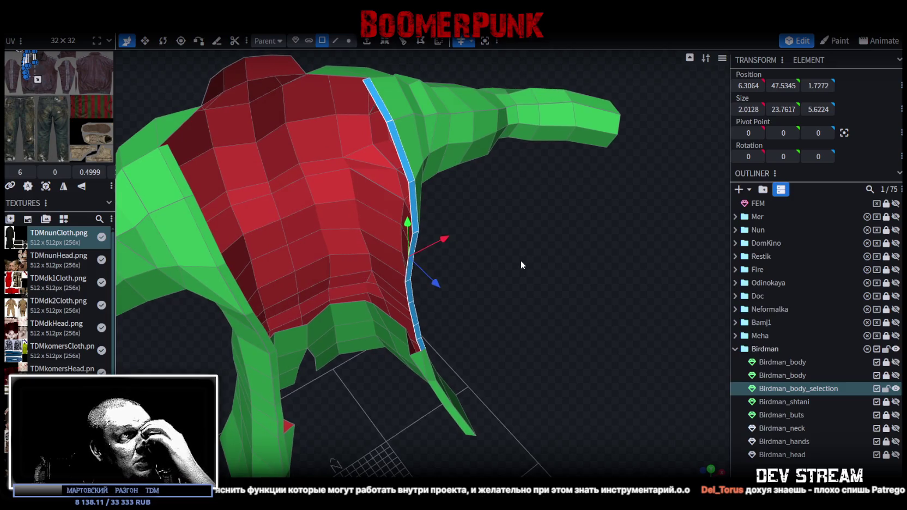
{"action": "mouse_move", "coordinate": [521, 264]}
{"action": "left_mouse_down"}
{"action": "mouse_move", "coordinate": [529, 243]}
{"action": "mouse_move", "coordinate": [498, 222]}
{"action": "mouse_move", "coordinate": [541, 234]}
{"action": "left_mouse_up"}
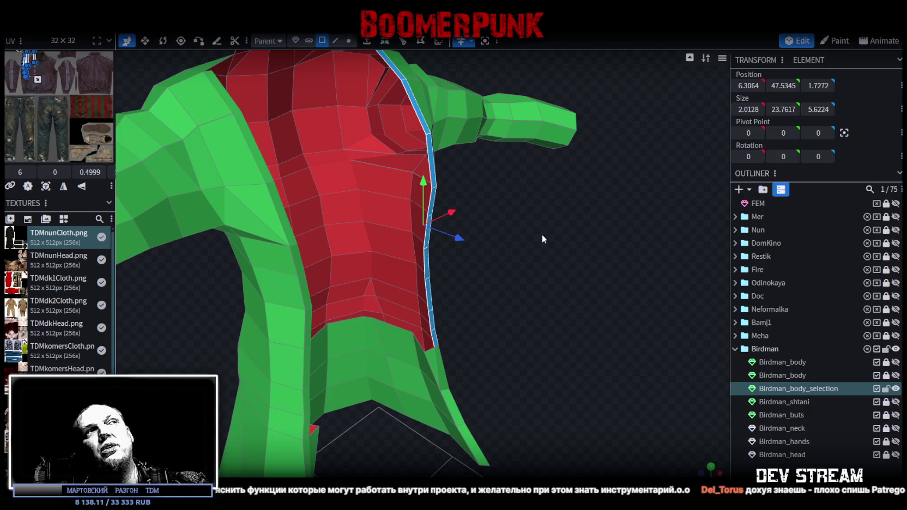
{"action": "mouse_move", "coordinate": [567, 233]}
{"action": "left_mouse_down"}
{"action": "mouse_move", "coordinate": [536, 266]}
{"action": "mouse_move", "coordinate": [538, 243]}
{"action": "mouse_move", "coordinate": [556, 276]}
{"action": "mouse_move", "coordinate": [492, 248]}
{"action": "mouse_move", "coordinate": [414, 249]}
{"action": "mouse_move", "coordinate": [498, 252]}
{"action": "mouse_move", "coordinate": [540, 277]}
{"action": "mouse_move", "coordinate": [527, 241]}
{"action": "mouse_move", "coordinate": [536, 212]}
{"action": "mouse_move", "coordinate": [534, 234]}
{"action": "mouse_move", "coordinate": [552, 265]}
{"action": "mouse_move", "coordinate": [563, 254]}
{"action": "mouse_move", "coordinate": [473, 244]}
{"action": "mouse_move", "coordinate": [434, 263]}
{"action": "mouse_move", "coordinate": [470, 249]}
{"action": "mouse_move", "coordinate": [568, 246]}
{"action": "mouse_move", "coordinate": [438, 276]}
{"action": "left_mouse_up"}
{"action": "left_click", "coordinate": [432, 279], "text": "shift"}
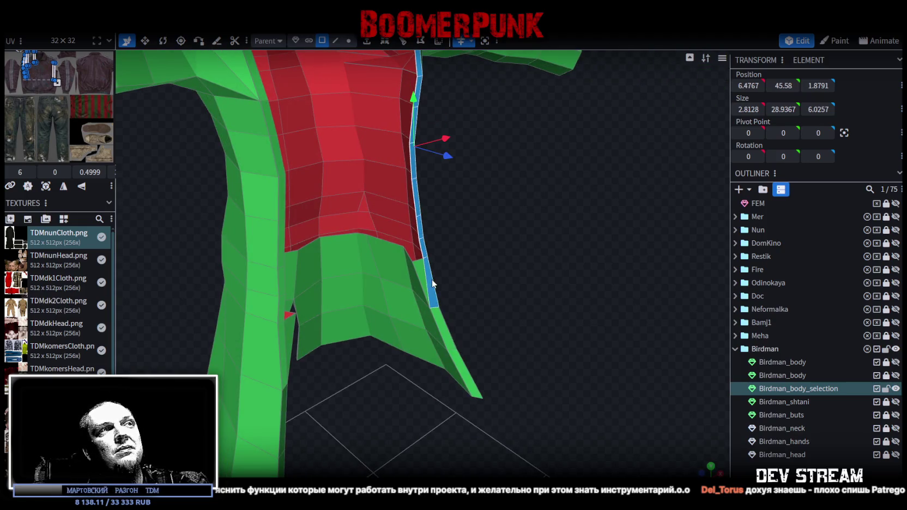
{"action": "left_click", "coordinate": [444, 335], "text": "shift"}
{"action": "left_click", "coordinate": [461, 370], "text": "shift"}
{"action": "mouse_move", "coordinate": [528, 223]}
{"action": "left_mouse_down"}
{"action": "mouse_move", "coordinate": [516, 300]}
{"action": "mouse_move", "coordinate": [491, 264]}
{"action": "left_mouse_up"}
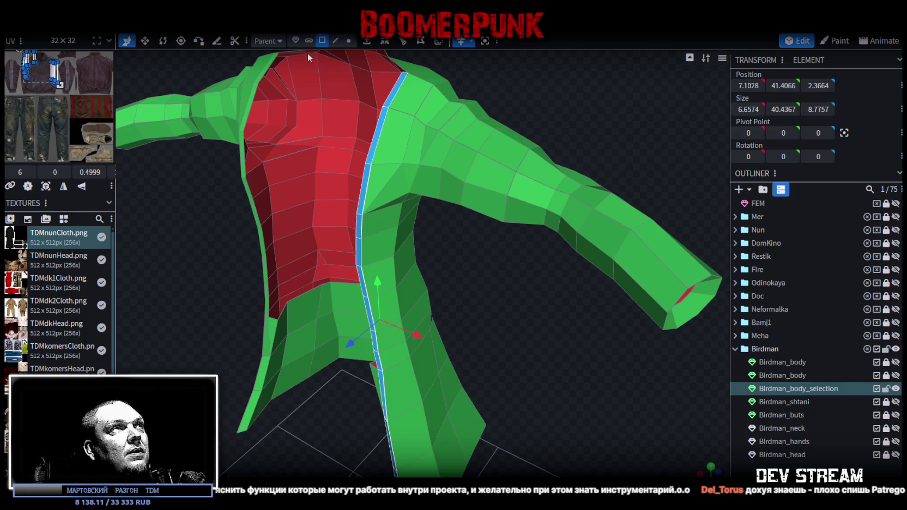
- Extrude the front-edge face strip by 1 with direction Outwards
{"action": "left_click", "coordinate": [384, 41]}
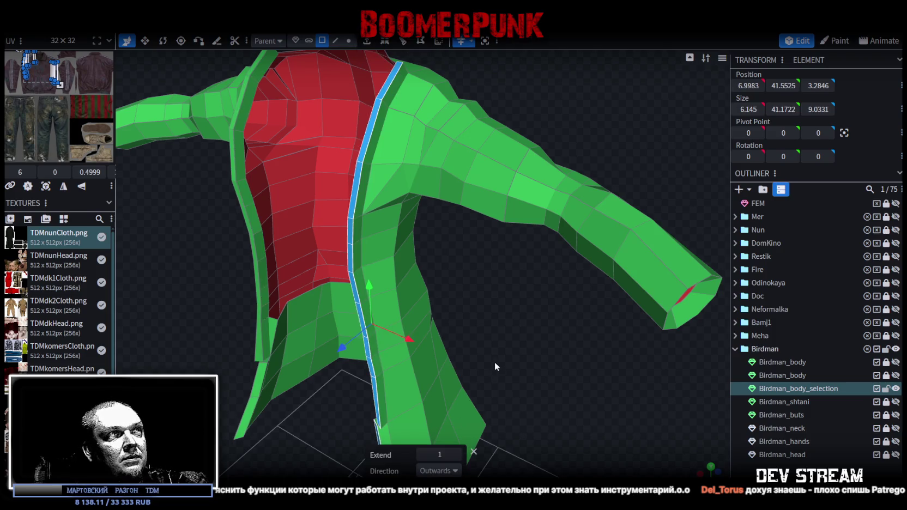
{"action": "left_click_drag", "start_coordinate": [494, 364], "coordinate": [454, 308]}
{"action": "left_click", "coordinate": [454, 472]}
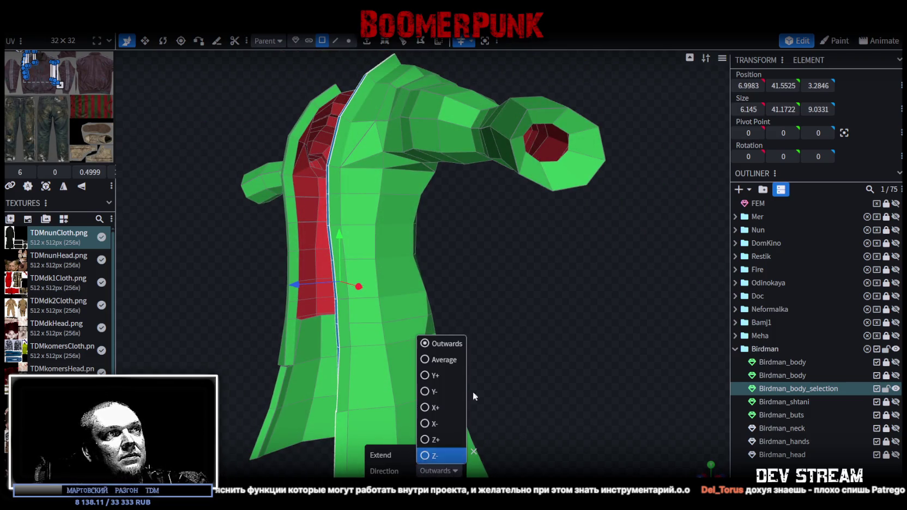
{"action": "mouse_move", "coordinate": [483, 275]}
{"action": "left_mouse_down"}
{"action": "mouse_move", "coordinate": [632, 277]}
{"action": "mouse_move", "coordinate": [625, 246]}
{"action": "mouse_move", "coordinate": [537, 264]}
{"action": "mouse_move", "coordinate": [590, 269]}
{"action": "mouse_move", "coordinate": [536, 272]}
{"action": "mouse_move", "coordinate": [513, 339]}
{"action": "left_mouse_up"}
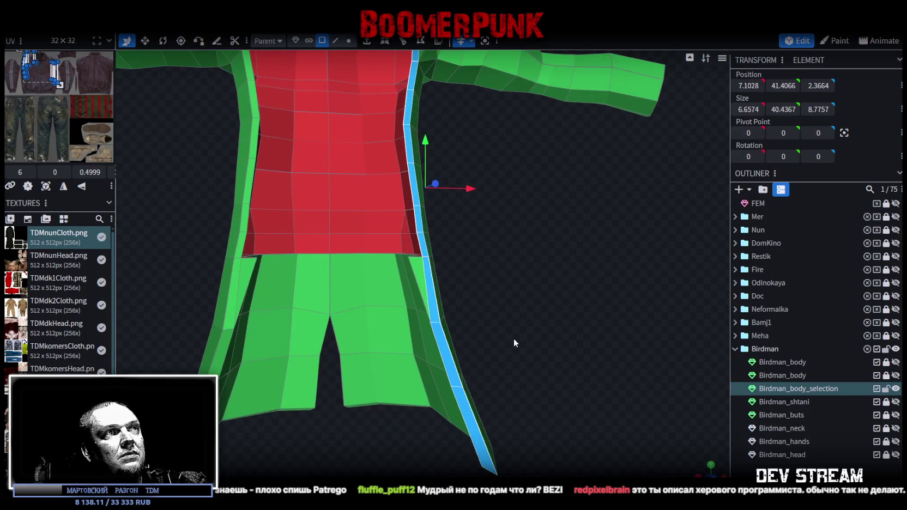
{"action": "scroll", "coordinate": [513, 339], "scroll_direction": "down", "scroll_amount": 3}
{"action": "left_click", "coordinate": [349, 42]}
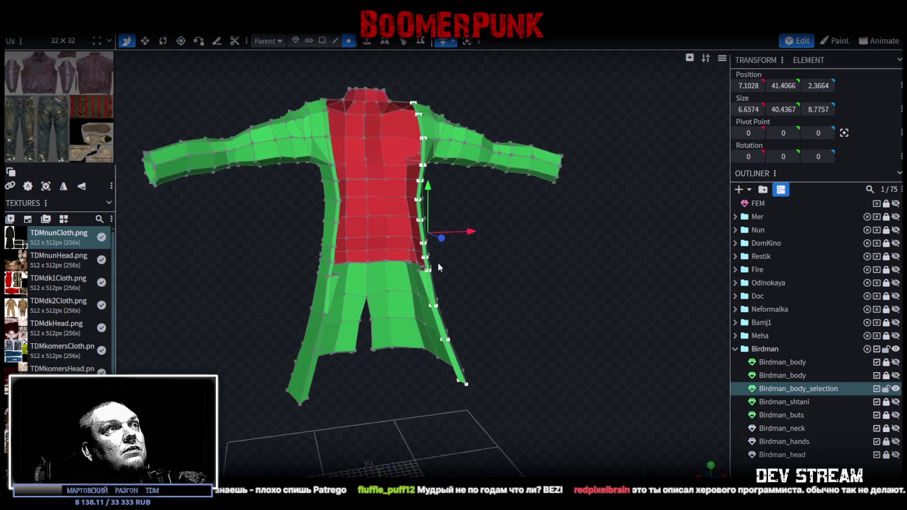
- Nudge the coat vertices and merge the overlapping ones
{"action": "scroll", "coordinate": [437, 229], "scroll_direction": "down", "scroll_amount": 3}
{"action": "left_click_drag", "start_coordinate": [378, 159], "coordinate": [379, 158]}
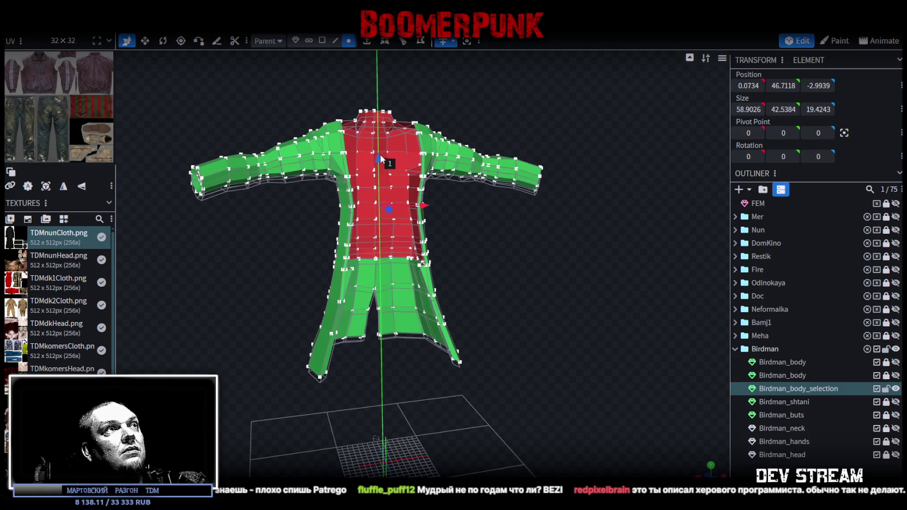
{"action": "left_click", "coordinate": [414, 117]}
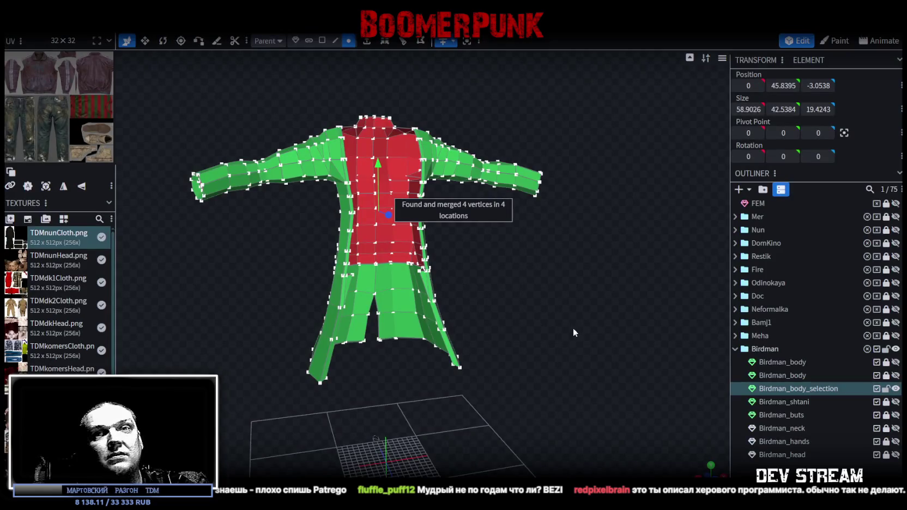
{"action": "mouse_move", "coordinate": [573, 332]}
{"action": "left_mouse_down"}
{"action": "mouse_move", "coordinate": [582, 354]}
{"action": "mouse_move", "coordinate": [555, 367]}
{"action": "mouse_move", "coordinate": [590, 361]}
{"action": "mouse_move", "coordinate": [599, 375]}
{"action": "mouse_move", "coordinate": [600, 368]}
{"action": "mouse_move", "coordinate": [590, 382]}
{"action": "mouse_move", "coordinate": [597, 372]}
{"action": "mouse_move", "coordinate": [609, 383]}
{"action": "left_mouse_up"}
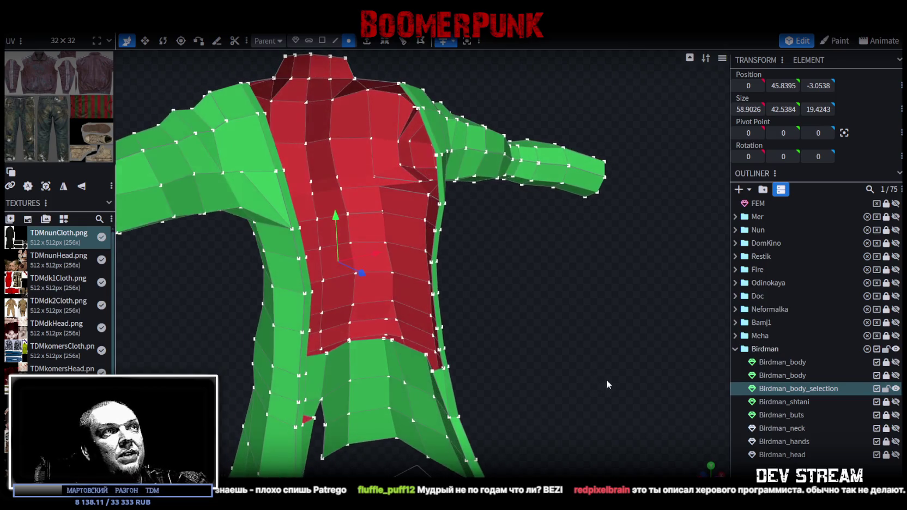
- Select faces along the lower part of the coat's front edge
{"action": "left_click", "coordinate": [322, 40]}
{"action": "mouse_move", "coordinate": [491, 310]}
{"action": "left_mouse_down"}
{"action": "mouse_move", "coordinate": [479, 312]}
{"action": "mouse_move", "coordinate": [499, 310]}
{"action": "left_mouse_up"}
{"action": "left_click", "coordinate": [427, 363]}
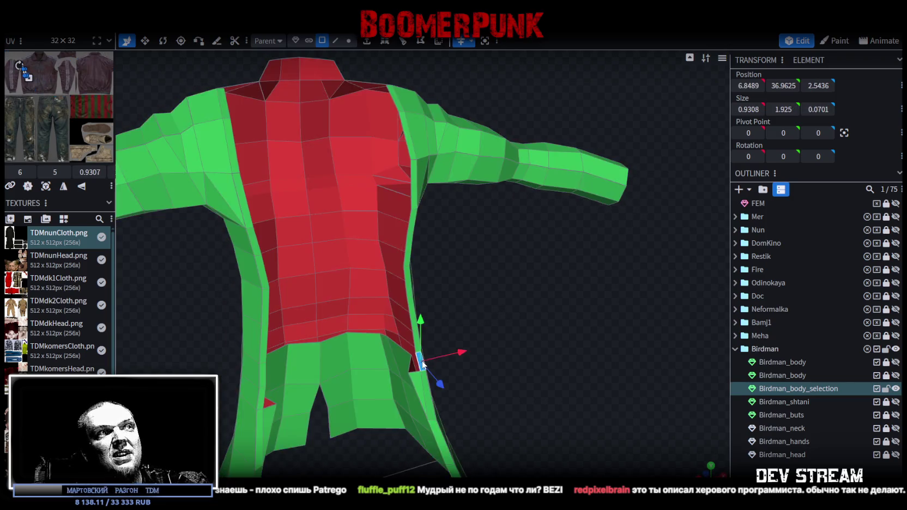
{"action": "left_click_drag", "start_coordinate": [427, 363], "coordinate": [529, 326]}
{"action": "scroll", "coordinate": [527, 329], "scroll_direction": "up", "scroll_amount": 2}
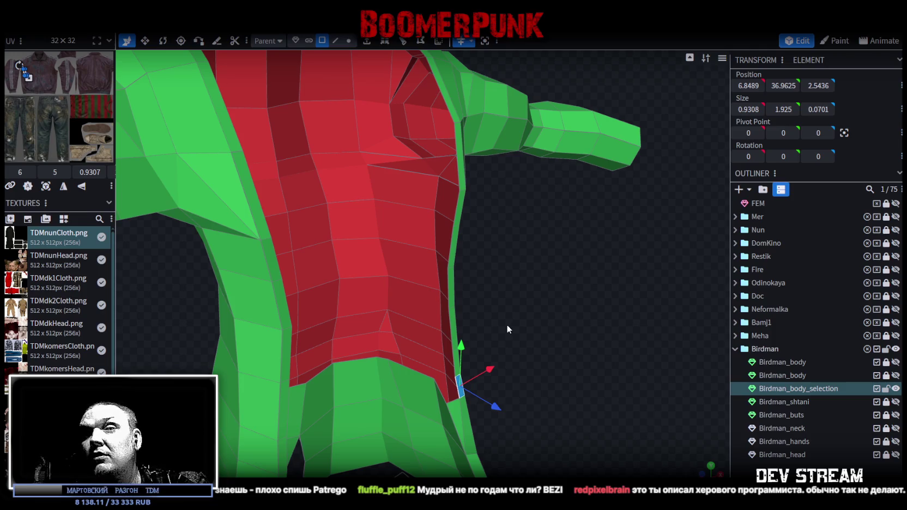
{"action": "left_click", "coordinate": [456, 363]}
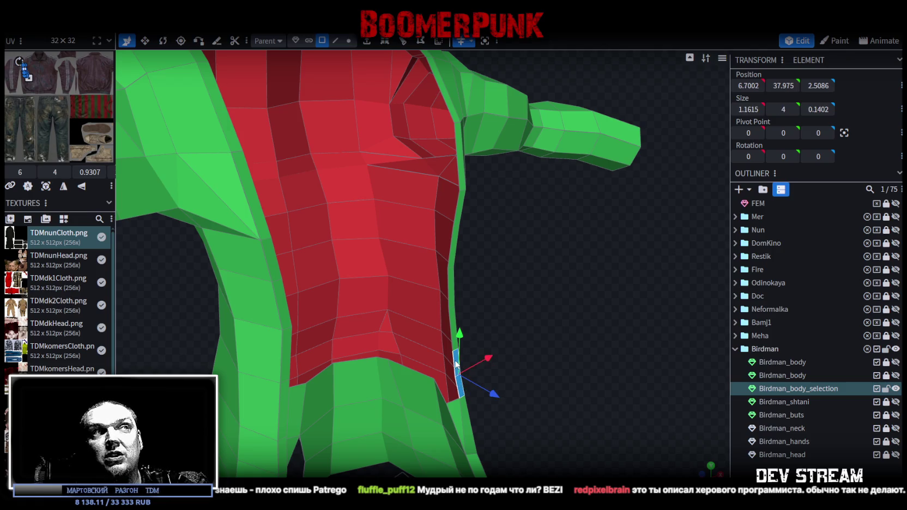
{"action": "left_click", "coordinate": [456, 305]}
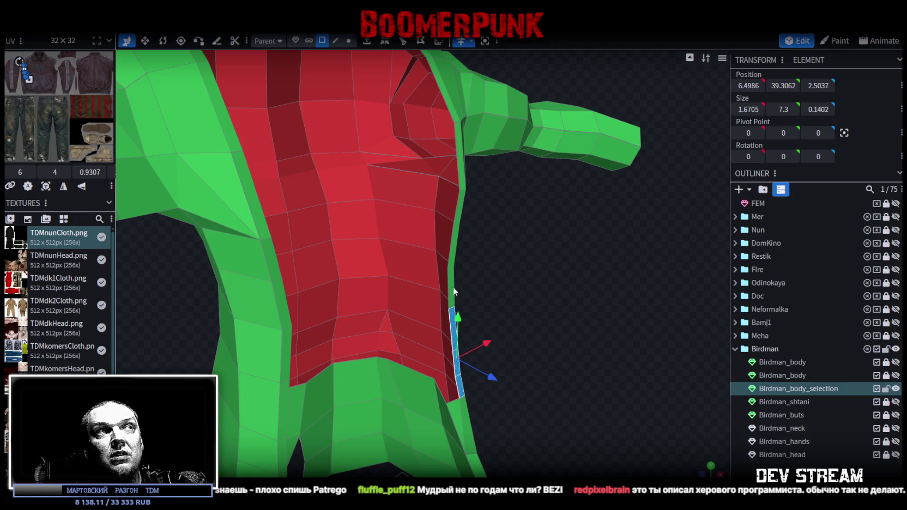
{"action": "left_click", "coordinate": [453, 292]}
- Extend the face strip up the front edge to the shoulder top
{"action": "left_click_drag", "start_coordinate": [469, 305], "coordinate": [519, 327]}
{"action": "left_click", "coordinate": [480, 296]}
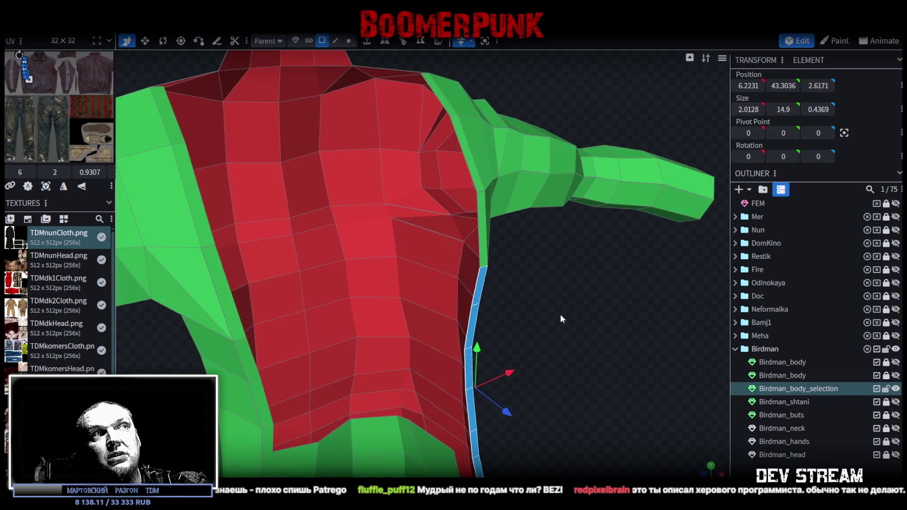
{"action": "left_click_drag", "start_coordinate": [531, 307], "coordinate": [527, 314]}
{"action": "left_click", "coordinate": [473, 235]}
{"action": "left_click", "coordinate": [467, 203]}
{"action": "left_click_drag", "start_coordinate": [549, 285], "coordinate": [447, 160]}
{"action": "left_click", "coordinate": [446, 163]}
{"action": "mouse_move", "coordinate": [579, 461]}
{"action": "left_mouse_down"}
{"action": "mouse_move", "coordinate": [590, 391]}
{"action": "mouse_move", "coordinate": [590, 439]}
{"action": "mouse_move", "coordinate": [556, 392]}
{"action": "mouse_move", "coordinate": [560, 399]}
{"action": "mouse_move", "coordinate": [551, 400]}
{"action": "left_mouse_up"}
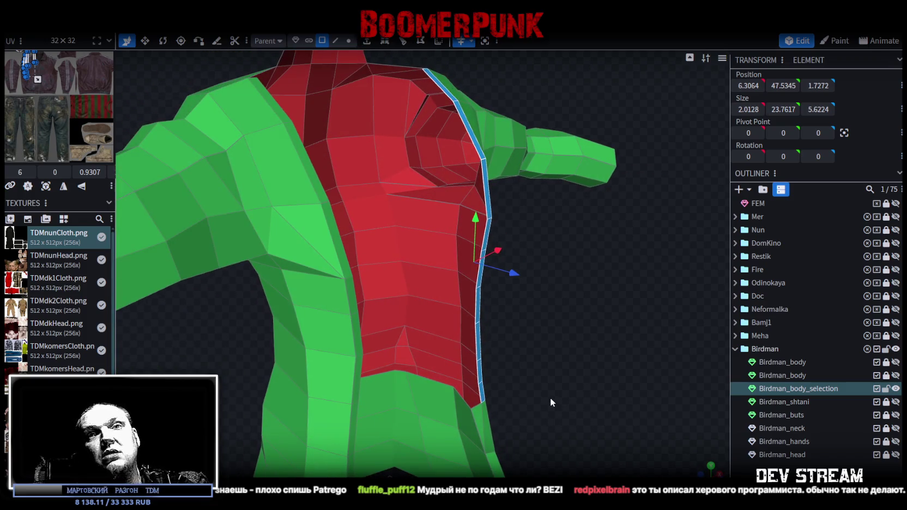
{"action": "mouse_move", "coordinate": [539, 389]}
{"action": "left_mouse_down"}
{"action": "mouse_move", "coordinate": [533, 363]}
{"action": "mouse_move", "coordinate": [400, 352]}
{"action": "mouse_move", "coordinate": [407, 363]}
{"action": "mouse_move", "coordinate": [550, 379]}
{"action": "left_mouse_up"}
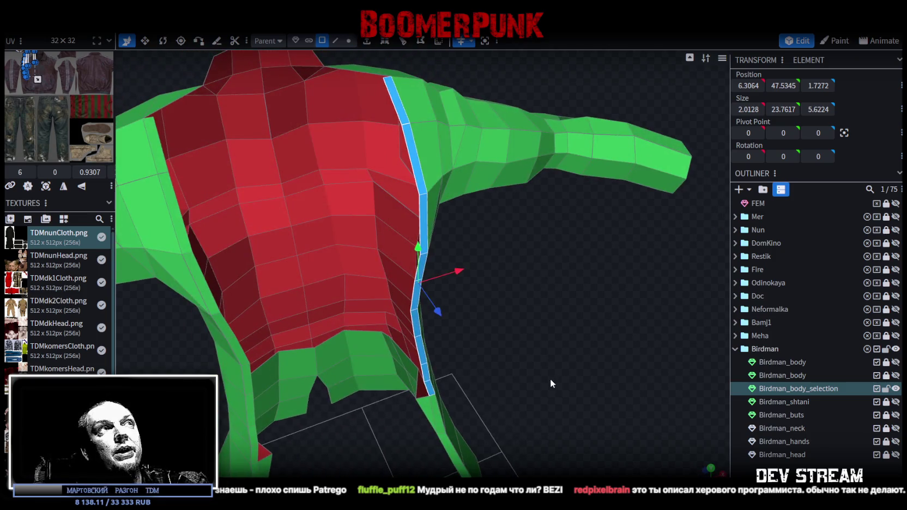
- Extrude the selected front-edge strip with direction Z+
{"action": "left_click", "coordinate": [370, 47]}
{"action": "mouse_move", "coordinate": [435, 218]}
{"action": "left_mouse_down"}
{"action": "mouse_move", "coordinate": [458, 265]}
{"action": "mouse_move", "coordinate": [464, 358]}
{"action": "left_mouse_up"}
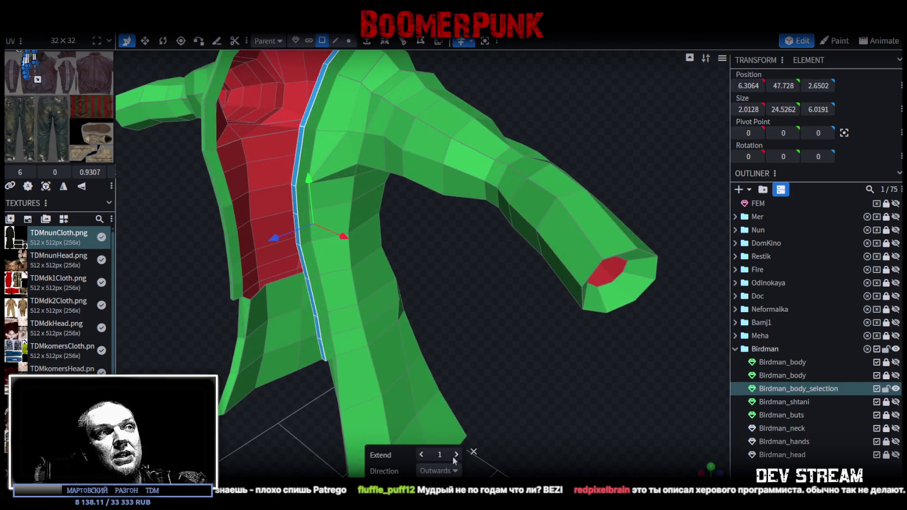
{"action": "left_click", "coordinate": [439, 470]}
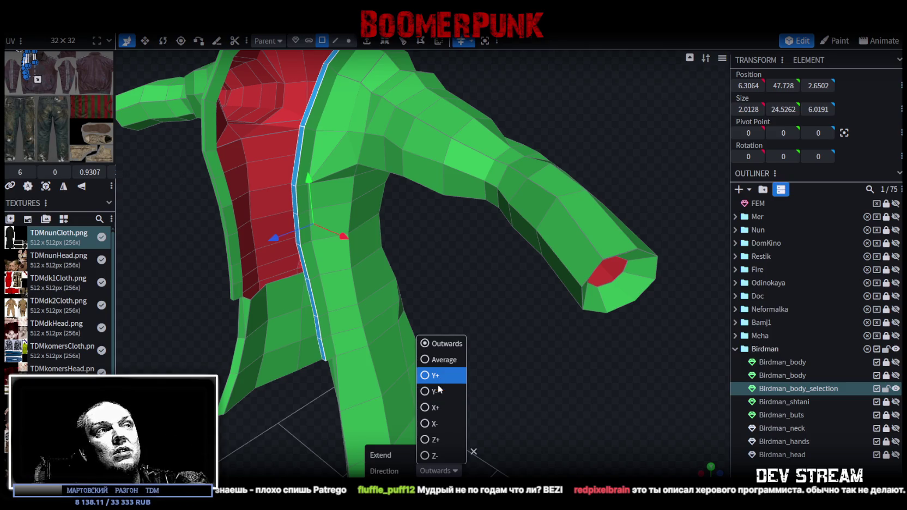
{"action": "left_click", "coordinate": [432, 438]}
- Select the lapel's end vertex at the shoulder corner
{"action": "mouse_move", "coordinate": [433, 337]}
{"action": "left_mouse_down"}
{"action": "mouse_move", "coordinate": [570, 336]}
{"action": "mouse_move", "coordinate": [531, 319]}
{"action": "mouse_move", "coordinate": [569, 336]}
{"action": "mouse_move", "coordinate": [555, 342]}
{"action": "mouse_move", "coordinate": [492, 323]}
{"action": "mouse_move", "coordinate": [579, 302]}
{"action": "mouse_move", "coordinate": [540, 315]}
{"action": "mouse_move", "coordinate": [558, 315]}
{"action": "mouse_move", "coordinate": [423, 181]}
{"action": "mouse_move", "coordinate": [526, 186]}
{"action": "mouse_move", "coordinate": [363, 158]}
{"action": "mouse_move", "coordinate": [315, 110]}
{"action": "mouse_move", "coordinate": [348, 142]}
{"action": "mouse_move", "coordinate": [466, 338]}
{"action": "mouse_move", "coordinate": [459, 146]}
{"action": "mouse_move", "coordinate": [430, 50]}
{"action": "mouse_move", "coordinate": [593, 92]}
{"action": "mouse_move", "coordinate": [616, 62]}
{"action": "mouse_move", "coordinate": [412, 122]}
{"action": "left_mouse_up"}
{"action": "left_click", "coordinate": [423, 185]}
{"action": "left_click", "coordinate": [348, 40]}
{"action": "left_click", "coordinate": [423, 156]}
- Move the shoulder vertex up, outward and back along Z
{"action": "mouse_move", "coordinate": [423, 156]}
{"action": "left_mouse_down"}
{"action": "mouse_move", "coordinate": [539, 181]}
{"action": "mouse_move", "coordinate": [512, 126]}
{"action": "left_mouse_up"}
{"action": "left_click_drag", "start_coordinate": [489, 94], "coordinate": [468, 68]}
{"action": "left_click_drag", "start_coordinate": [526, 116], "coordinate": [497, 104]}
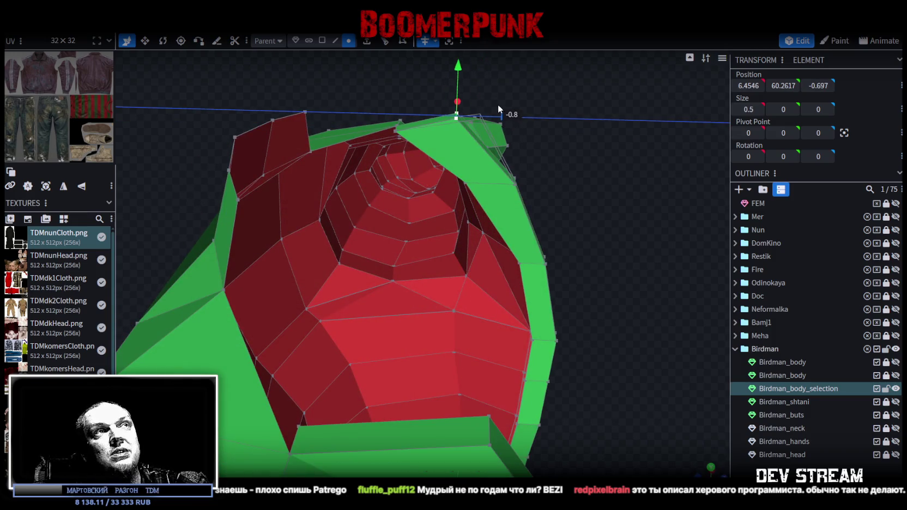
{"action": "mouse_move", "coordinate": [573, 200]}
{"action": "left_mouse_down"}
{"action": "mouse_move", "coordinate": [584, 200]}
{"action": "mouse_move", "coordinate": [505, 180]}
{"action": "left_mouse_up"}
- Raise the neighbouring shoulder-corner vertex so the rim meets the shoulder
{"action": "left_click", "coordinate": [515, 175]}
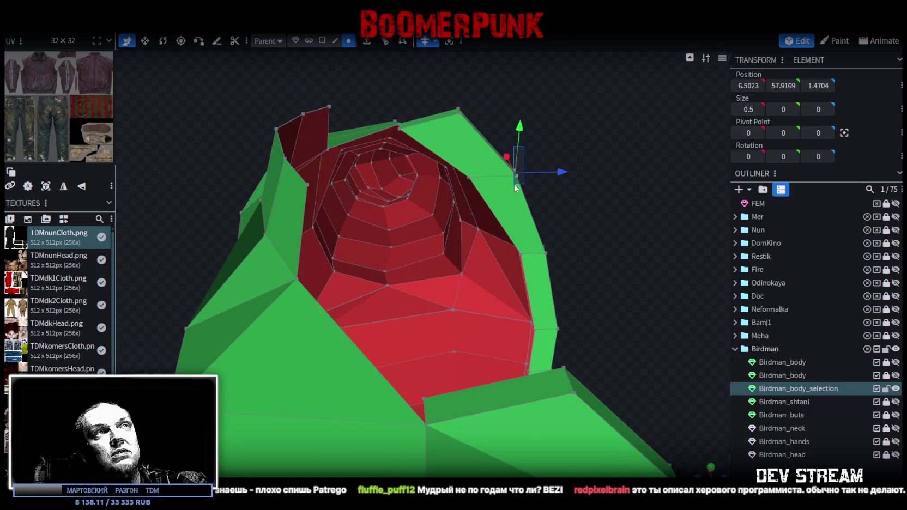
{"action": "left_click_drag", "start_coordinate": [615, 211], "coordinate": [401, 239]}
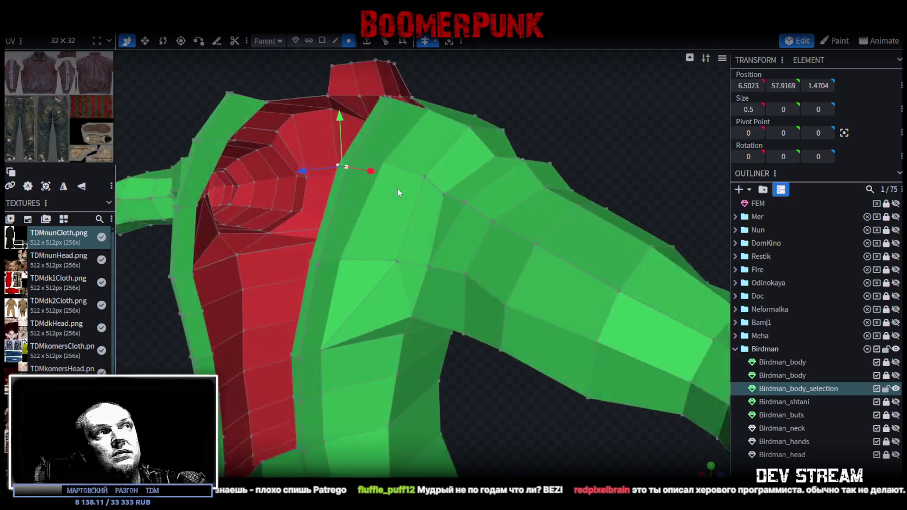
{"action": "mouse_move", "coordinate": [416, 216]}
{"action": "left_mouse_down"}
{"action": "mouse_move", "coordinate": [590, 329]}
{"action": "mouse_move", "coordinate": [612, 310]}
{"action": "mouse_move", "coordinate": [590, 325]}
{"action": "left_mouse_up"}
{"action": "left_click_drag", "start_coordinate": [469, 213], "coordinate": [348, 211]}
{"action": "mouse_move", "coordinate": [374, 132]}
{"action": "left_mouse_down"}
{"action": "mouse_move", "coordinate": [377, 120]}
{"action": "mouse_move", "coordinate": [505, 372]}
{"action": "mouse_move", "coordinate": [616, 382]}
{"action": "mouse_move", "coordinate": [501, 315]}
{"action": "mouse_move", "coordinate": [564, 340]}
{"action": "left_mouse_up"}
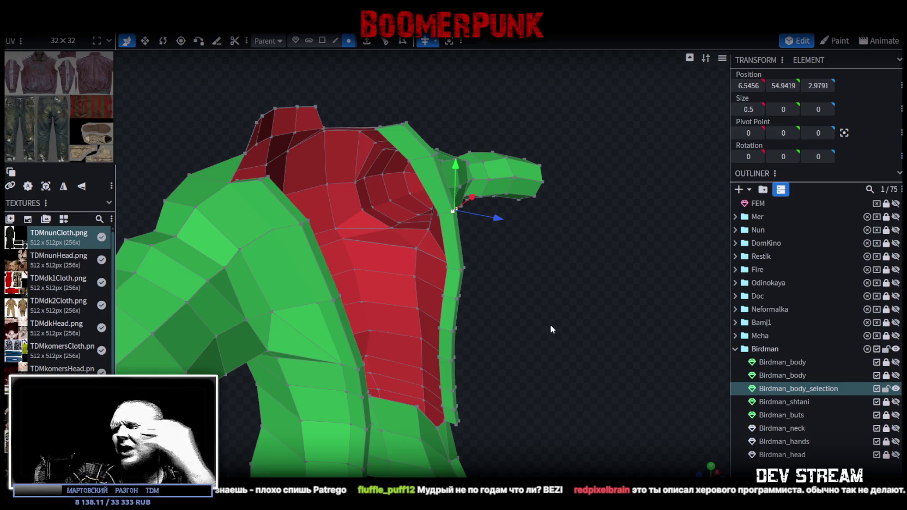
{"action": "mouse_move", "coordinate": [542, 325]}
{"action": "left_mouse_down"}
{"action": "mouse_move", "coordinate": [544, 288]}
{"action": "mouse_move", "coordinate": [520, 317]}
{"action": "mouse_move", "coordinate": [579, 349]}
{"action": "left_mouse_up"}
{"action": "scroll", "coordinate": [421, 269], "scroll_direction": "up", "scroll_amount": 5}
{"action": "mouse_move", "coordinate": [420, 269]}
{"action": "left_mouse_down"}
{"action": "mouse_move", "coordinate": [338, 373]}
{"action": "mouse_move", "coordinate": [289, 227]}
{"action": "mouse_move", "coordinate": [461, 230]}
{"action": "mouse_move", "coordinate": [494, 206]}
{"action": "mouse_move", "coordinate": [510, 218]}
{"action": "mouse_move", "coordinate": [483, 173]}
{"action": "left_mouse_up"}
- Select the small tip face and the strip faces along the coat's lower slit
{"action": "left_click", "coordinate": [322, 40]}
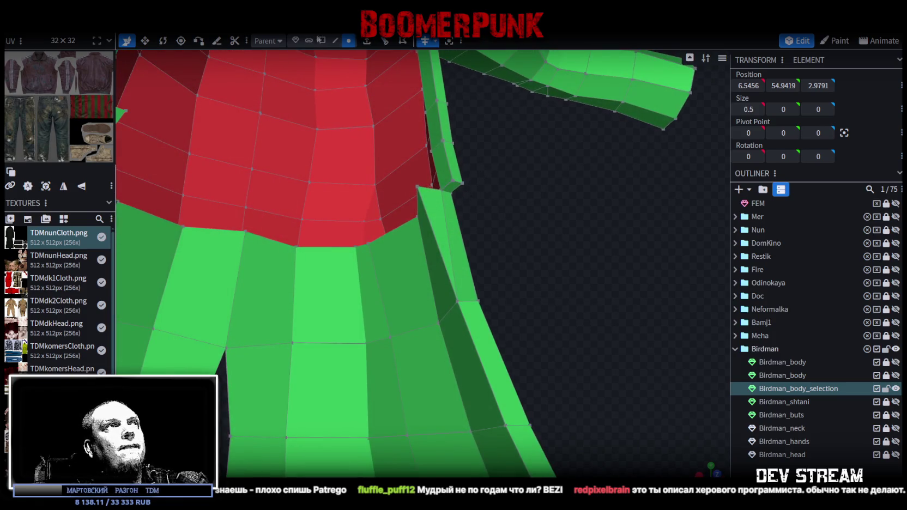
{"action": "left_click", "coordinate": [451, 186]}
{"action": "mouse_move", "coordinate": [552, 225]}
{"action": "left_mouse_down"}
{"action": "mouse_move", "coordinate": [475, 227]}
{"action": "mouse_move", "coordinate": [522, 226]}
{"action": "mouse_move", "coordinate": [576, 252]}
{"action": "mouse_move", "coordinate": [588, 224]}
{"action": "mouse_move", "coordinate": [539, 212]}
{"action": "mouse_move", "coordinate": [414, 56]}
{"action": "left_mouse_up"}
{"action": "left_click", "coordinate": [458, 228]}
{"action": "left_click_drag", "start_coordinate": [483, 173], "coordinate": [456, 167]}
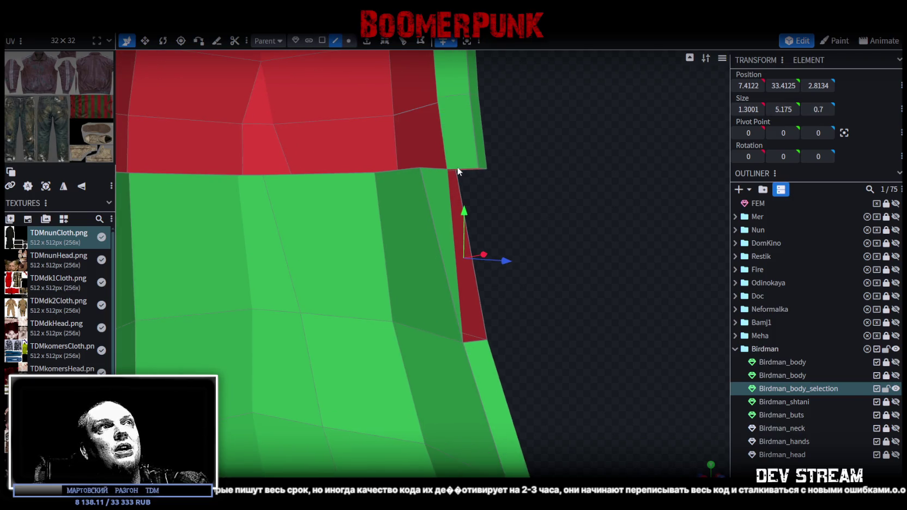
{"action": "left_click", "coordinate": [457, 166]}
{"action": "left_click", "coordinate": [451, 216]}
{"action": "mouse_move", "coordinate": [564, 211]}
{"action": "left_mouse_down"}
{"action": "mouse_move", "coordinate": [442, 189]}
{"action": "mouse_move", "coordinate": [430, 153]}
{"action": "left_mouse_up"}
{"action": "left_click", "coordinate": [430, 155]}
{"action": "left_click", "coordinate": [434, 222]}
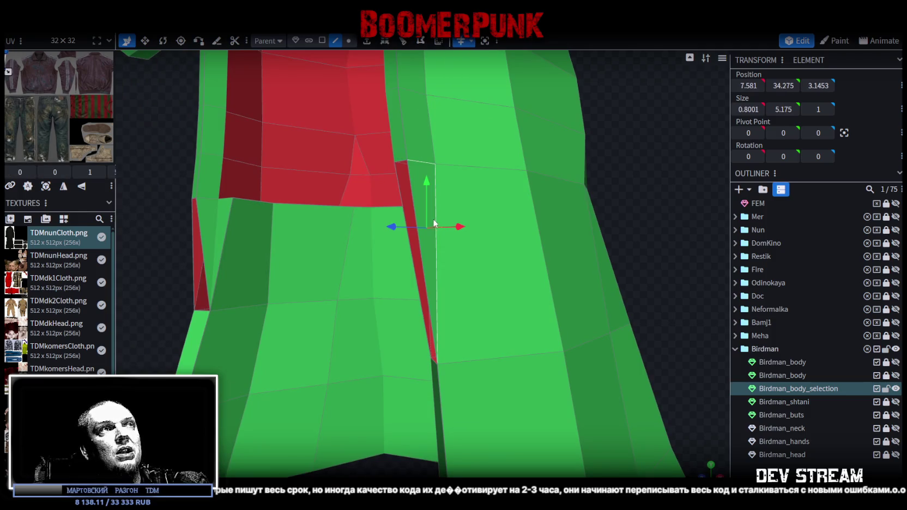
{"action": "left_click", "coordinate": [403, 199]}
{"action": "left_click", "coordinate": [410, 181]}
{"action": "mouse_move", "coordinate": [410, 181]}
{"action": "left_mouse_down"}
{"action": "mouse_move", "coordinate": [537, 248]}
{"action": "mouse_move", "coordinate": [645, 273]}
{"action": "mouse_move", "coordinate": [495, 226]}
{"action": "mouse_move", "coordinate": [566, 251]}
{"action": "mouse_move", "coordinate": [480, 169]}
{"action": "mouse_move", "coordinate": [448, 211]}
{"action": "mouse_move", "coordinate": [337, 217]}
{"action": "mouse_move", "coordinate": [391, 215]}
{"action": "mouse_move", "coordinate": [352, 292]}
{"action": "left_mouse_up"}
- Select the chain of edges running up the slit and push it slightly outward along Z
{"action": "left_click", "coordinate": [346, 278]}
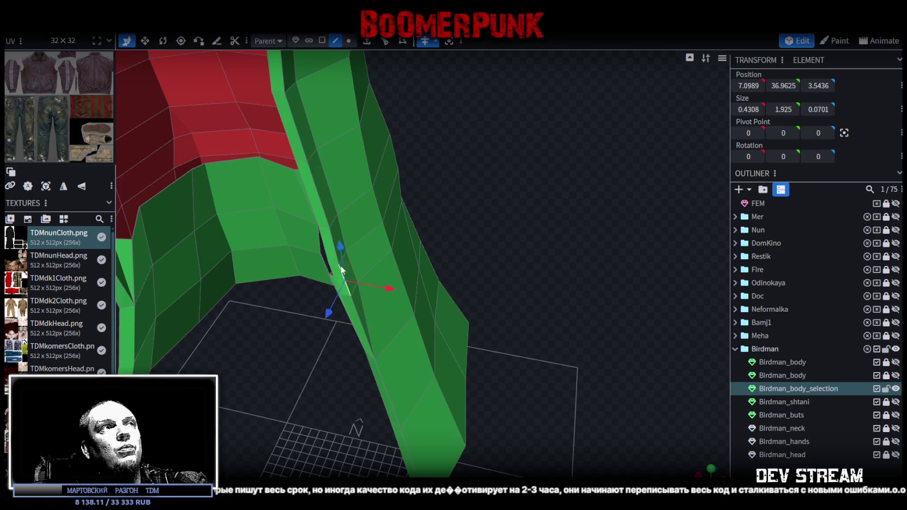
{"action": "left_click", "coordinate": [328, 229]}
{"action": "mouse_move", "coordinate": [317, 193]}
{"action": "left_mouse_down"}
{"action": "mouse_move", "coordinate": [503, 292]}
{"action": "mouse_move", "coordinate": [426, 236]}
{"action": "left_mouse_up"}
{"action": "left_click", "coordinate": [418, 196], "text": "shift"}
{"action": "left_click", "coordinate": [423, 190], "text": "shift"}
{"action": "mouse_move", "coordinate": [423, 189]}
{"action": "left_mouse_down"}
{"action": "mouse_move", "coordinate": [570, 251]}
{"action": "mouse_move", "coordinate": [545, 260]}
{"action": "left_mouse_up"}
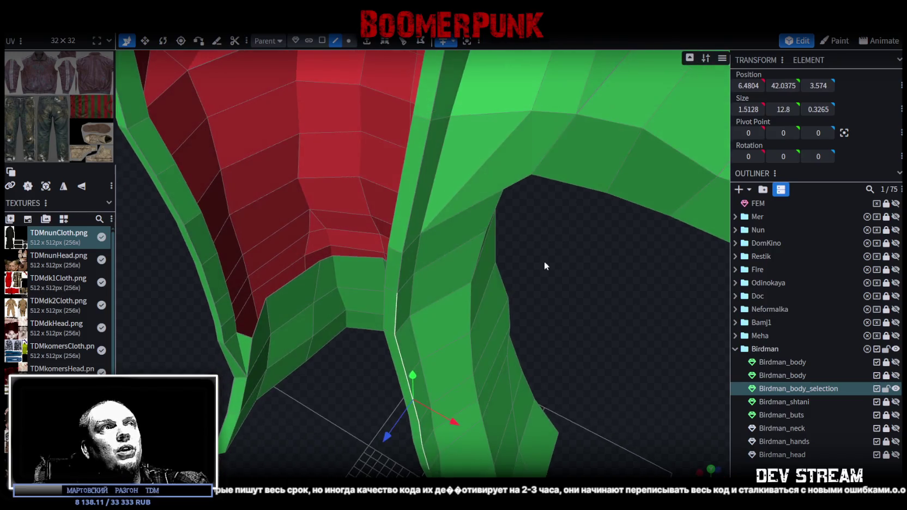
{"action": "left_click", "coordinate": [398, 275], "text": "shift"}
{"action": "left_click", "coordinate": [412, 201], "text": "shift"}
{"action": "mouse_move", "coordinate": [414, 197]}
{"action": "left_mouse_down"}
{"action": "mouse_move", "coordinate": [533, 299]}
{"action": "mouse_move", "coordinate": [506, 311]}
{"action": "left_mouse_up"}
{"action": "left_click_drag", "start_coordinate": [368, 374], "coordinate": [354, 376]}
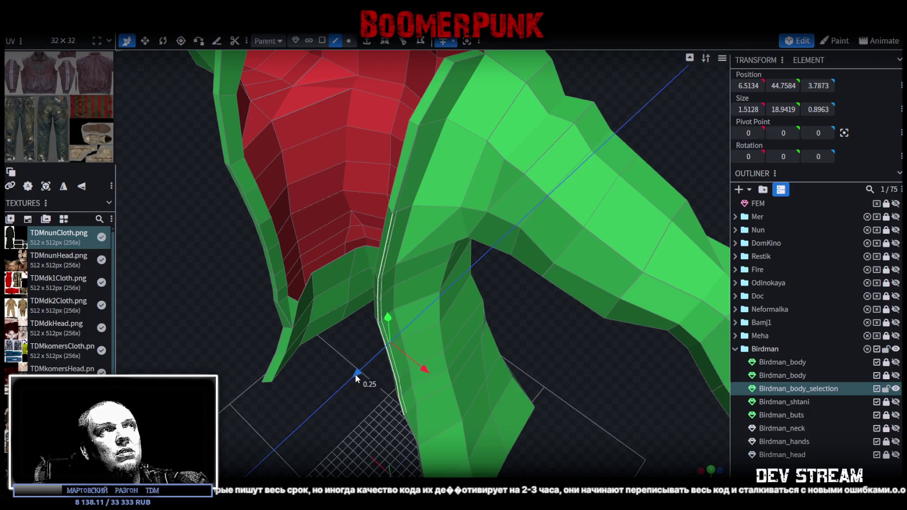
- Select a single edge near the collar and return to face selection
{"action": "mouse_move", "coordinate": [431, 107]}
{"action": "left_mouse_down"}
{"action": "mouse_move", "coordinate": [499, 185]}
{"action": "mouse_move", "coordinate": [454, 326]}
{"action": "mouse_move", "coordinate": [437, 347]}
{"action": "mouse_move", "coordinate": [585, 210]}
{"action": "left_mouse_up"}
{"action": "left_click", "coordinate": [454, 326]}
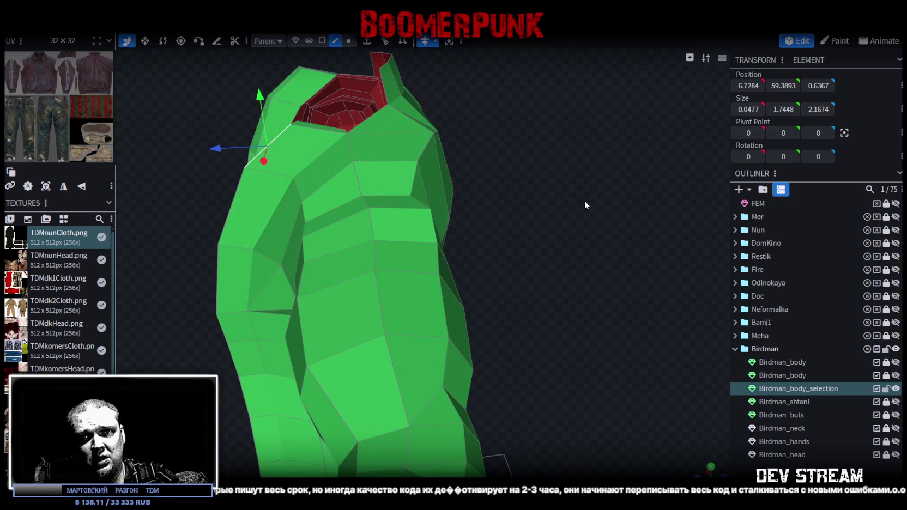
{"action": "mouse_move", "coordinate": [584, 200]}
{"action": "left_mouse_down"}
{"action": "mouse_move", "coordinate": [555, 211]}
{"action": "mouse_move", "coordinate": [536, 176]}
{"action": "mouse_move", "coordinate": [546, 144]}
{"action": "mouse_move", "coordinate": [521, 204]}
{"action": "mouse_move", "coordinate": [534, 212]}
{"action": "mouse_move", "coordinate": [525, 221]}
{"action": "mouse_move", "coordinate": [533, 203]}
{"action": "mouse_move", "coordinate": [520, 216]}
{"action": "mouse_move", "coordinate": [593, 192]}
{"action": "mouse_move", "coordinate": [528, 158]}
{"action": "mouse_move", "coordinate": [480, 109]}
{"action": "left_mouse_up"}
{"action": "left_click", "coordinate": [322, 41]}
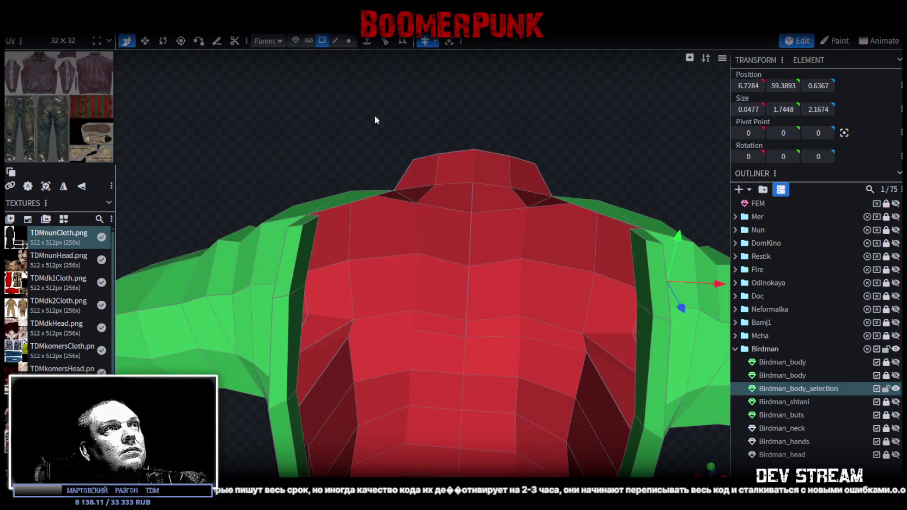
- Box-select the collar's top vertices and scale them to widen the collar top
{"action": "left_click_drag", "start_coordinate": [379, 113], "coordinate": [557, 172]}
{"action": "mouse_move", "coordinate": [529, 81]}
{"action": "left_mouse_down"}
{"action": "mouse_move", "coordinate": [584, 102]}
{"action": "mouse_move", "coordinate": [545, 109]}
{"action": "left_mouse_up"}
{"action": "left_click", "coordinate": [349, 40]}
{"action": "mouse_move", "coordinate": [504, 135]}
{"action": "left_mouse_down"}
{"action": "mouse_move", "coordinate": [405, 83]}
{"action": "mouse_move", "coordinate": [547, 135]}
{"action": "mouse_move", "coordinate": [526, 218]}
{"action": "left_mouse_up"}
{"action": "key", "text": "v"}
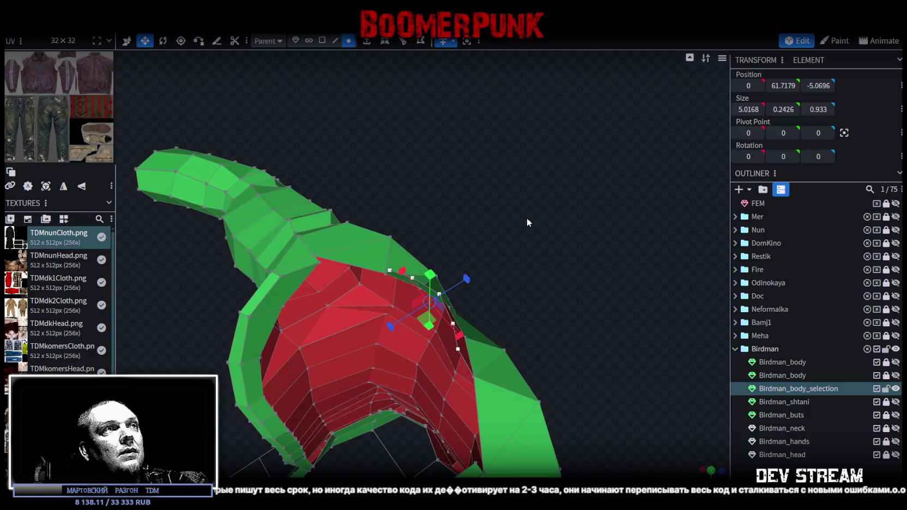
{"action": "mouse_move", "coordinate": [435, 319]}
{"action": "left_mouse_down"}
{"action": "mouse_move", "coordinate": [428, 337]}
{"action": "mouse_move", "coordinate": [549, 247]}
{"action": "left_mouse_up"}
- Move the collar top back along Z, ease it slightly forward, then select a collar face
{"action": "key", "text": "v"}
{"action": "left_click_drag", "start_coordinate": [349, 220], "coordinate": [390, 220]}
{"action": "mouse_move", "coordinate": [598, 258]}
{"action": "left_mouse_down"}
{"action": "mouse_move", "coordinate": [552, 248]}
{"action": "mouse_move", "coordinate": [557, 243]}
{"action": "mouse_move", "coordinate": [457, 125]}
{"action": "mouse_move", "coordinate": [440, 77]}
{"action": "mouse_move", "coordinate": [570, 243]}
{"action": "mouse_move", "coordinate": [536, 229]}
{"action": "mouse_move", "coordinate": [557, 237]}
{"action": "mouse_move", "coordinate": [556, 223]}
{"action": "left_mouse_up"}
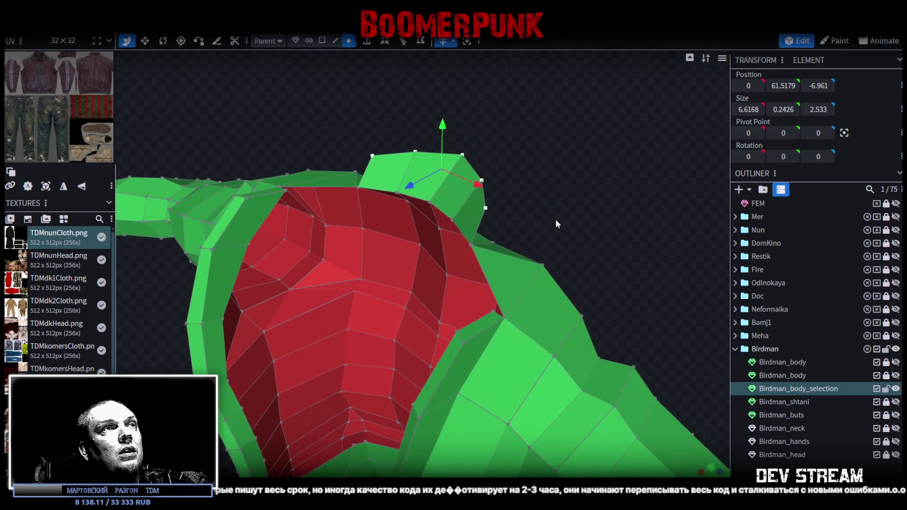
{"action": "left_click", "coordinate": [322, 41]}
{"action": "left_click", "coordinate": [482, 322]}
{"action": "left_click_drag", "start_coordinate": [598, 229], "coordinate": [418, 100]}
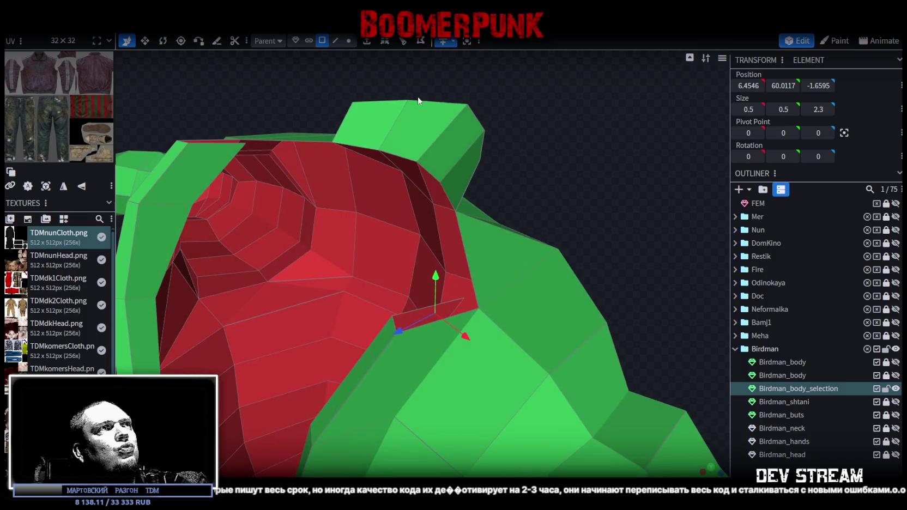
- Select the edge at the collar's base by the neck opening and shift it sideways
{"action": "left_click", "coordinate": [336, 41]}
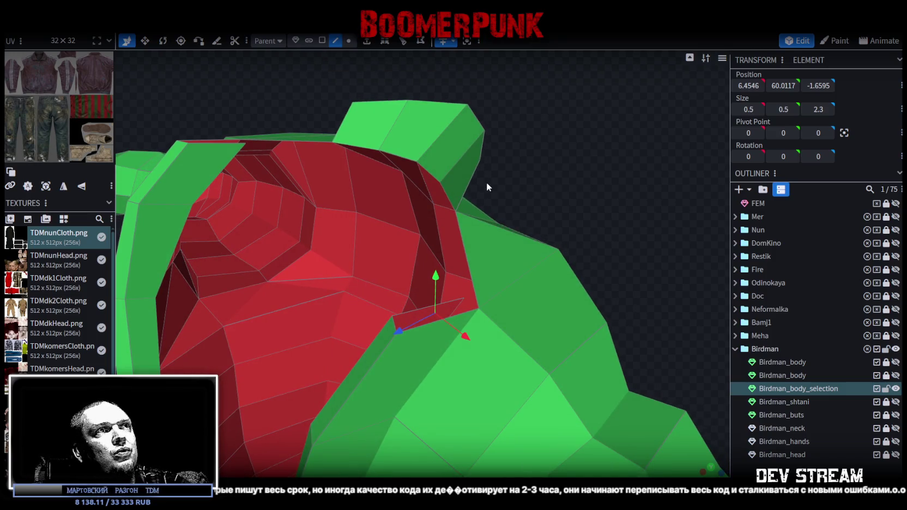
{"action": "left_click", "coordinate": [470, 179]}
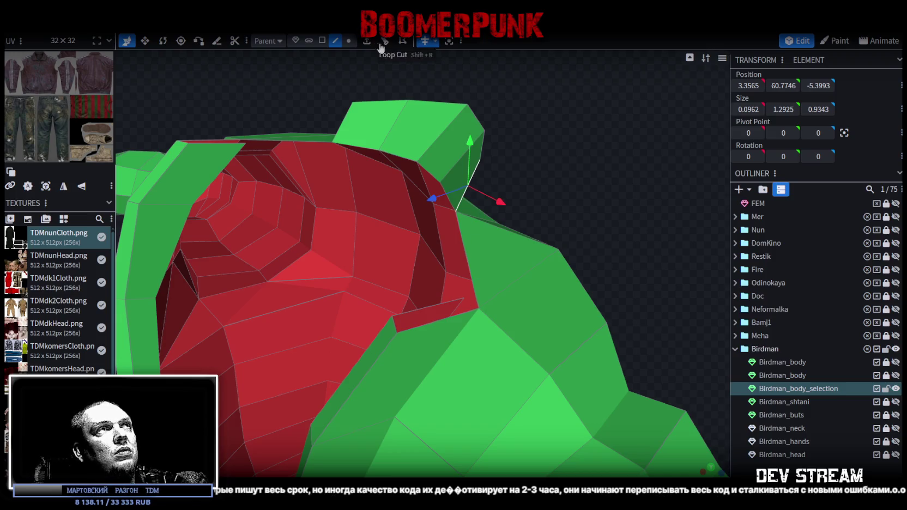
{"action": "left_click", "coordinate": [348, 40]}
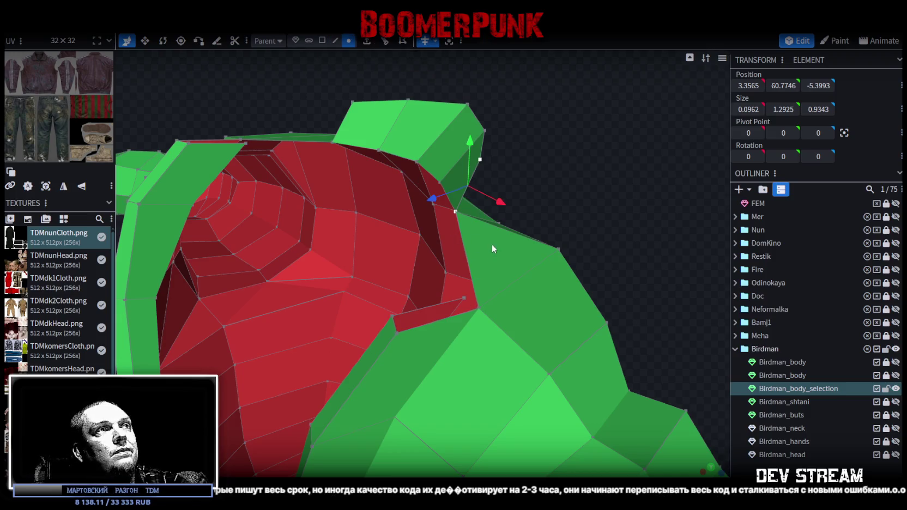
{"action": "left_click_drag", "start_coordinate": [515, 206], "coordinate": [551, 179]}
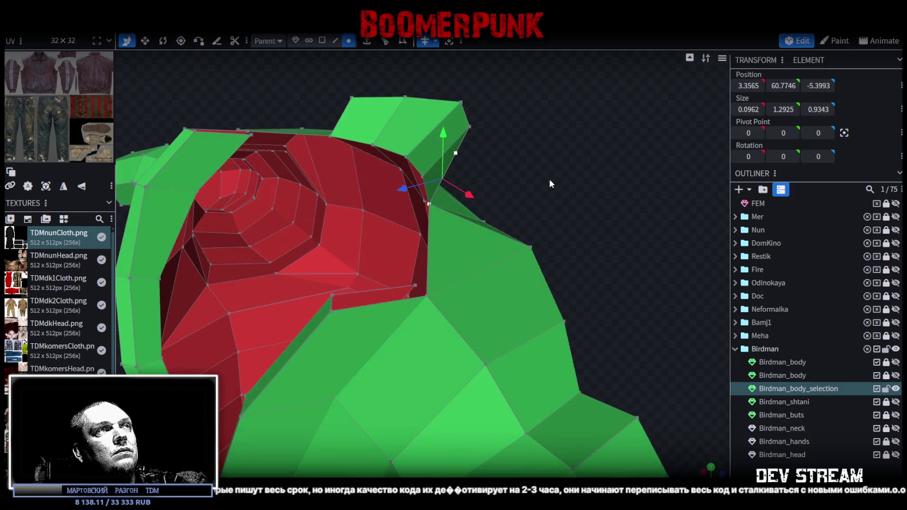
{"action": "left_click", "coordinate": [336, 41]}
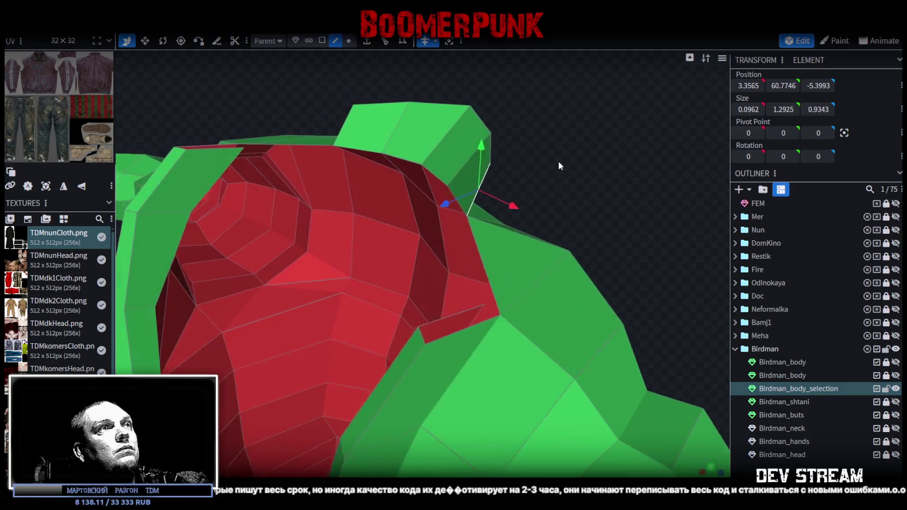
{"action": "left_click_drag", "start_coordinate": [557, 160], "coordinate": [514, 180]}
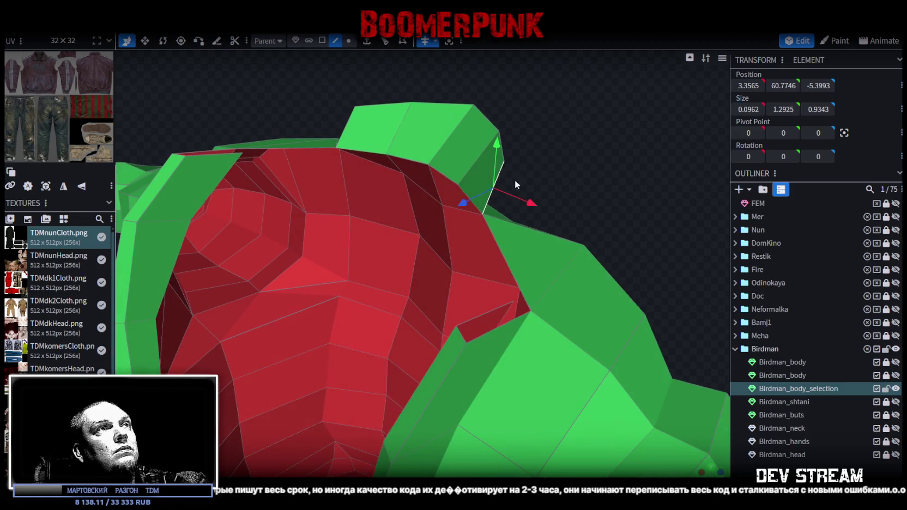
{"action": "left_click", "coordinate": [518, 287]}
{"action": "left_click_drag", "start_coordinate": [616, 213], "coordinate": [623, 213]}
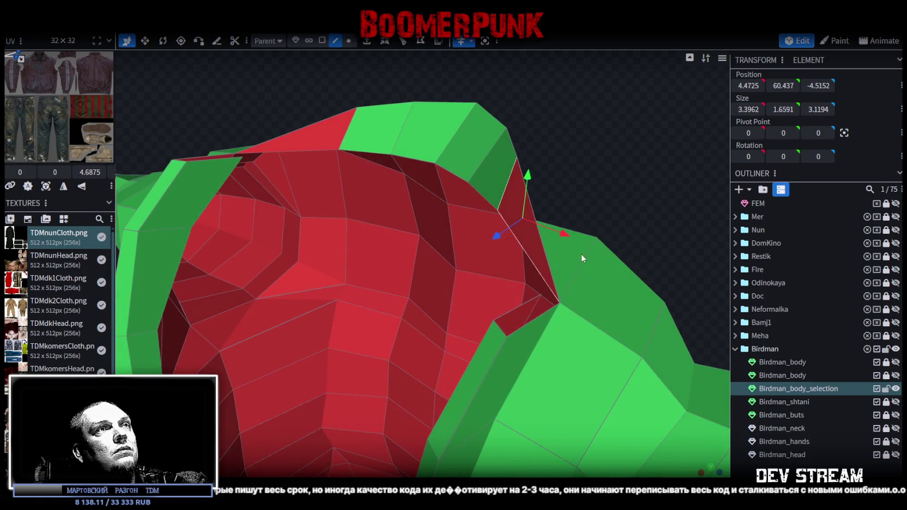
{"action": "mouse_move", "coordinate": [604, 222]}
{"action": "left_mouse_down"}
{"action": "mouse_move", "coordinate": [613, 187]}
{"action": "mouse_move", "coordinate": [618, 197]}
{"action": "mouse_move", "coordinate": [489, 274]}
{"action": "left_mouse_up"}
{"action": "left_click", "coordinate": [489, 275]}
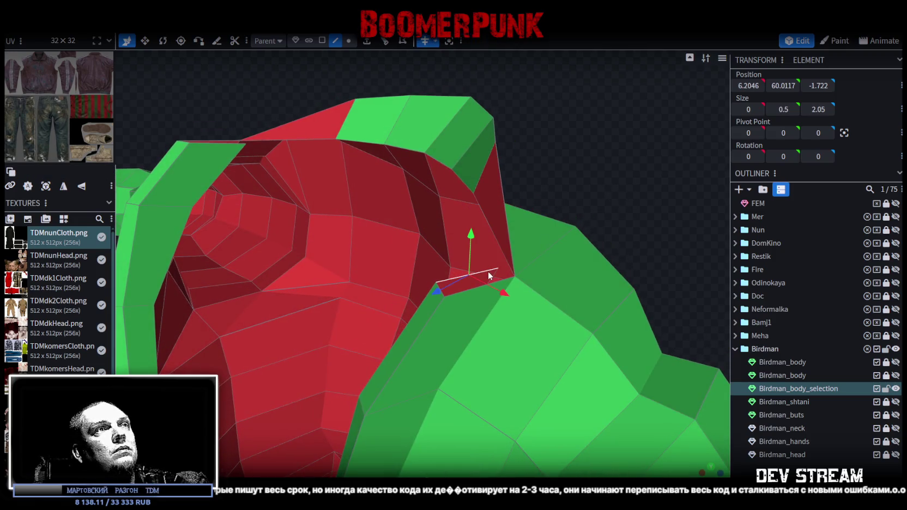
{"action": "mouse_move", "coordinate": [523, 233]}
{"action": "left_mouse_down"}
{"action": "mouse_move", "coordinate": [574, 182]}
{"action": "mouse_move", "coordinate": [560, 178]}
{"action": "left_mouse_up"}
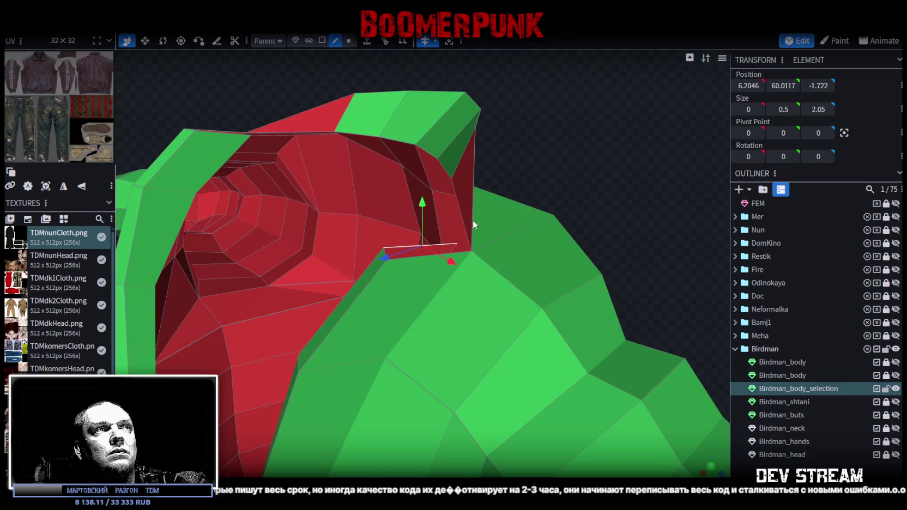
{"action": "left_click_drag", "start_coordinate": [400, 261], "coordinate": [418, 262]}
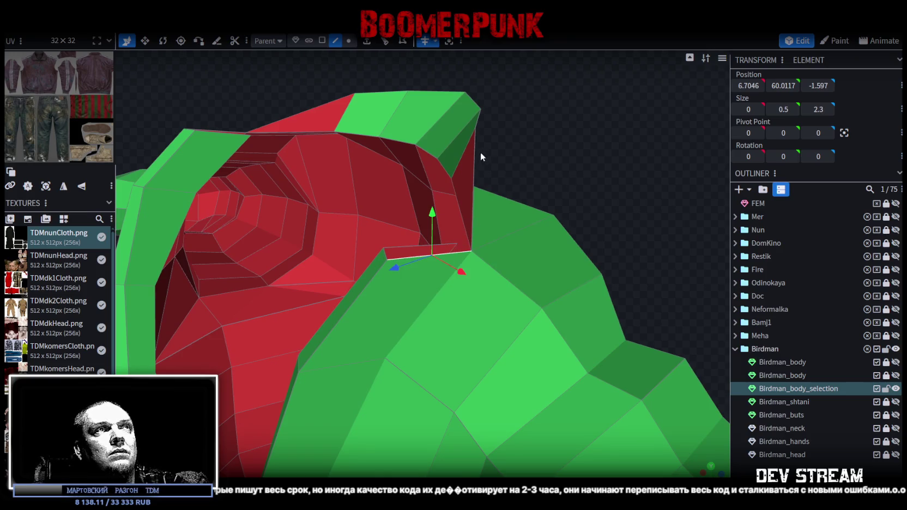
- Select the neck opening's inner face, the small collar corner piece, then a corner vertex
{"action": "left_click", "coordinate": [474, 169]}
{"action": "left_click_drag", "start_coordinate": [562, 171], "coordinate": [602, 181]}
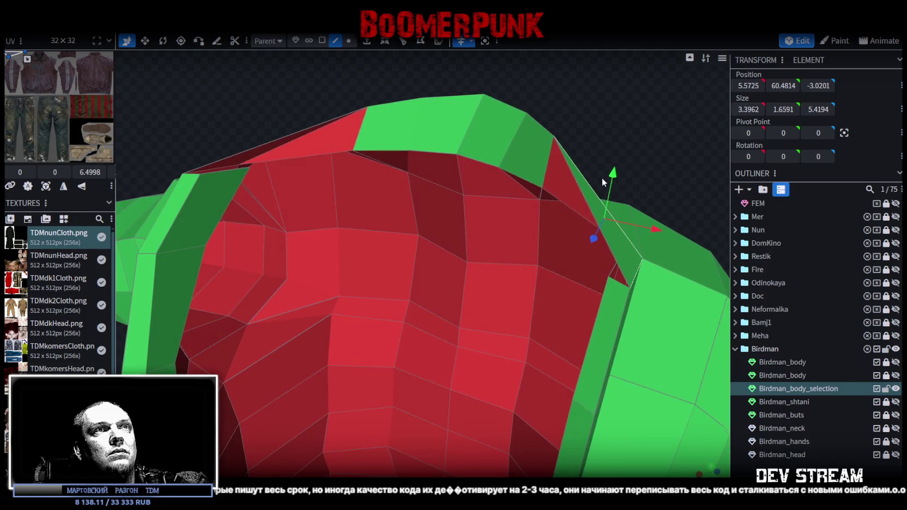
{"action": "left_click", "coordinate": [618, 278]}
{"action": "mouse_move", "coordinate": [620, 278]}
{"action": "left_mouse_down"}
{"action": "mouse_move", "coordinate": [604, 186]}
{"action": "mouse_move", "coordinate": [575, 185]}
{"action": "left_mouse_up"}
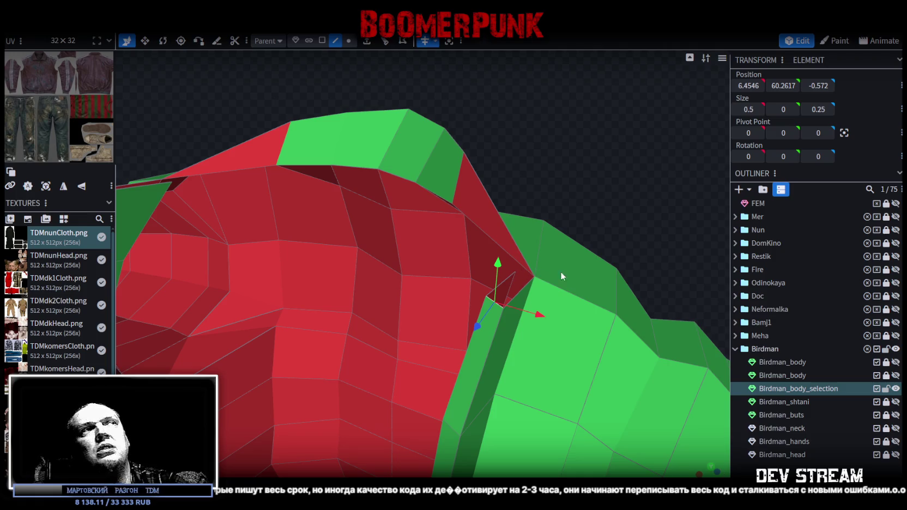
{"action": "left_click", "coordinate": [532, 270]}
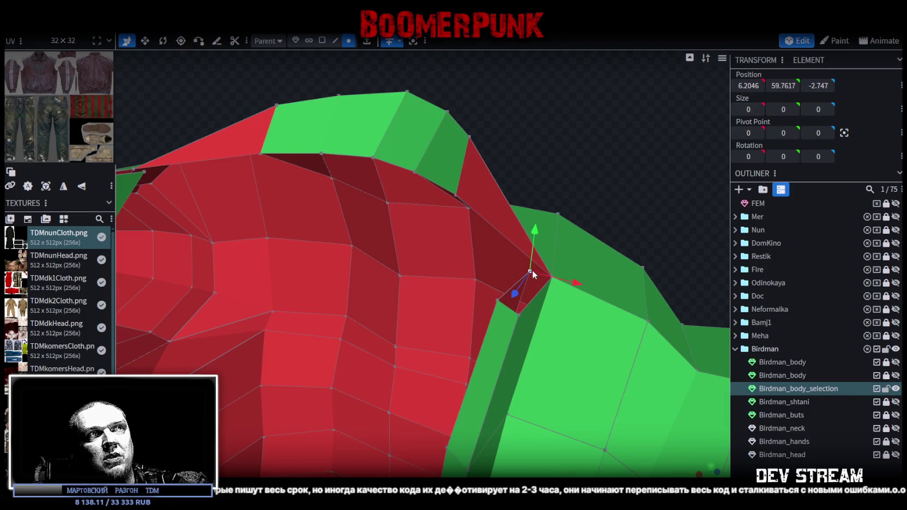
{"action": "left_click_drag", "start_coordinate": [532, 270], "coordinate": [567, 175]}
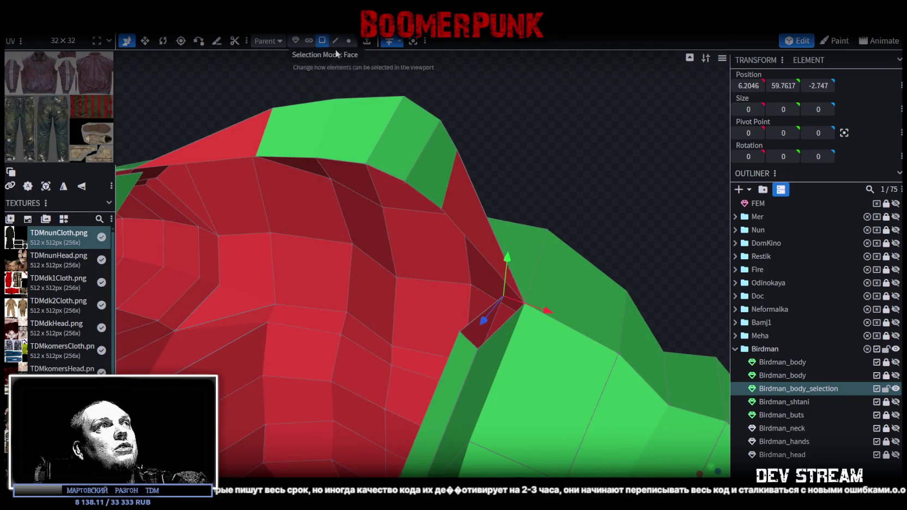
{"action": "left_click", "coordinate": [320, 41]}
{"action": "left_click", "coordinate": [466, 200]}
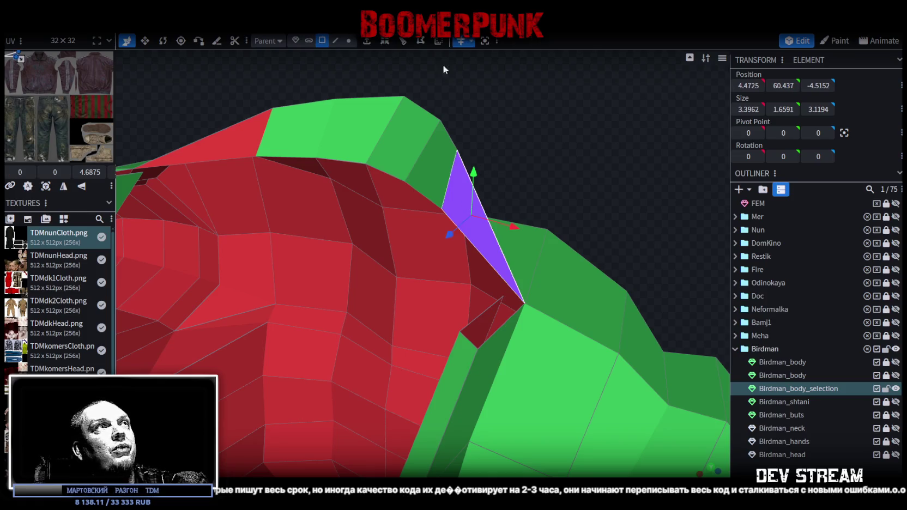
{"action": "mouse_move", "coordinate": [448, 74]}
{"action": "left_mouse_down"}
{"action": "mouse_move", "coordinate": [558, 195]}
{"action": "mouse_move", "coordinate": [451, 198]}
{"action": "mouse_move", "coordinate": [428, 163]}
{"action": "mouse_move", "coordinate": [476, 215]}
{"action": "mouse_move", "coordinate": [514, 206]}
{"action": "left_mouse_up"}
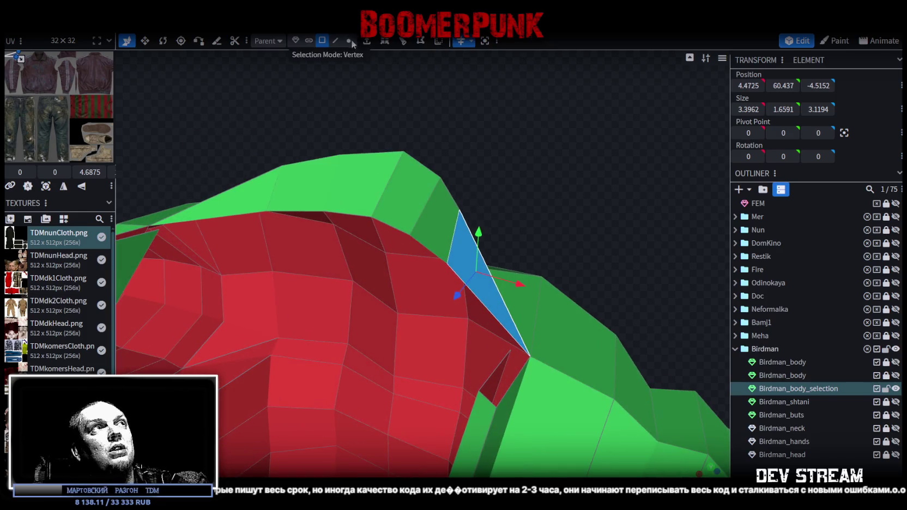
{"action": "left_click", "coordinate": [351, 41]}
{"action": "left_click", "coordinate": [458, 211]}
{"action": "mouse_move", "coordinate": [541, 191]}
{"action": "left_mouse_down"}
{"action": "mouse_move", "coordinate": [563, 198]}
{"action": "mouse_move", "coordinate": [521, 162]}
{"action": "mouse_move", "coordinate": [550, 167]}
{"action": "mouse_move", "coordinate": [550, 144]}
{"action": "mouse_move", "coordinate": [401, 113]}
{"action": "mouse_move", "coordinate": [439, 113]}
{"action": "mouse_move", "coordinate": [465, 139]}
{"action": "mouse_move", "coordinate": [390, 97]}
{"action": "mouse_move", "coordinate": [381, 114]}
{"action": "mouse_move", "coordinate": [399, 124]}
{"action": "left_mouse_up"}
{"action": "left_click", "coordinate": [407, 114], "text": "shift"}
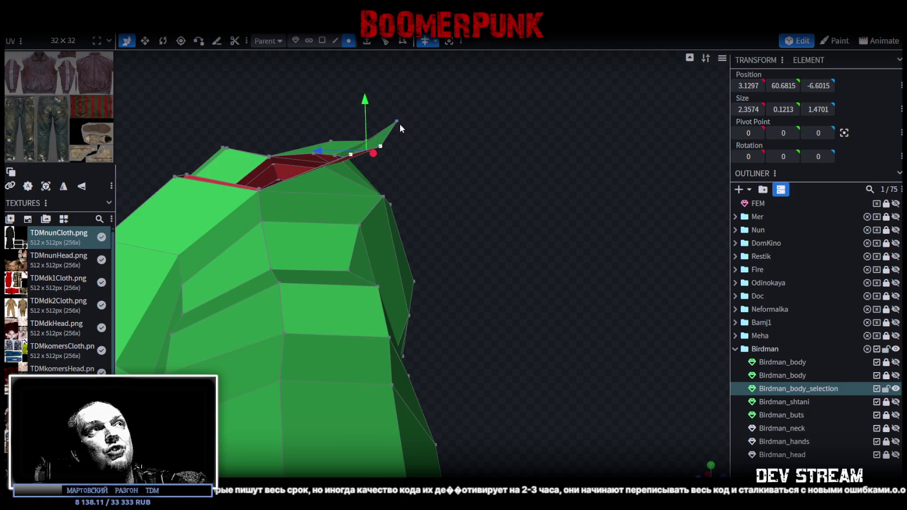
- Pull the collar's tip vertex along Z and select other vertices on the collar top
{"action": "left_click", "coordinate": [399, 124]}
{"action": "mouse_move", "coordinate": [395, 76]}
{"action": "left_mouse_down"}
{"action": "mouse_move", "coordinate": [397, 94]}
{"action": "mouse_move", "coordinate": [512, 230]}
{"action": "mouse_move", "coordinate": [550, 246]}
{"action": "left_mouse_up"}
{"action": "left_click", "coordinate": [469, 220]}
{"action": "mouse_move", "coordinate": [540, 209]}
{"action": "left_mouse_down"}
{"action": "mouse_move", "coordinate": [561, 229]}
{"action": "mouse_move", "coordinate": [555, 246]}
{"action": "left_mouse_up"}
{"action": "left_click", "coordinate": [455, 223], "text": "shift"}
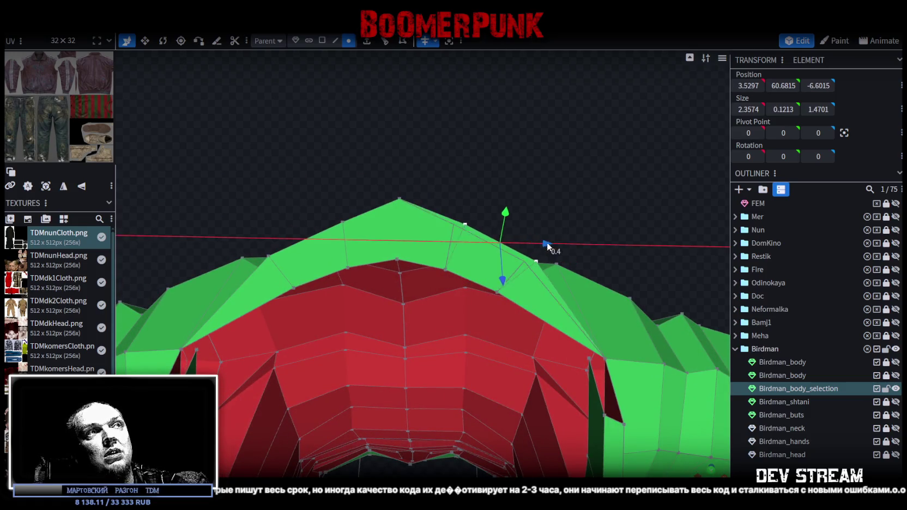
{"action": "left_click", "coordinate": [401, 201]}
{"action": "mouse_move", "coordinate": [401, 201]}
{"action": "left_mouse_down"}
{"action": "mouse_move", "coordinate": [427, 168]}
{"action": "mouse_move", "coordinate": [509, 230]}
{"action": "mouse_move", "coordinate": [506, 210]}
{"action": "mouse_move", "coordinate": [390, 170]}
{"action": "mouse_move", "coordinate": [484, 324]}
{"action": "mouse_move", "coordinate": [496, 281]}
{"action": "mouse_move", "coordinate": [542, 293]}
{"action": "mouse_move", "coordinate": [566, 312]}
{"action": "left_mouse_up"}
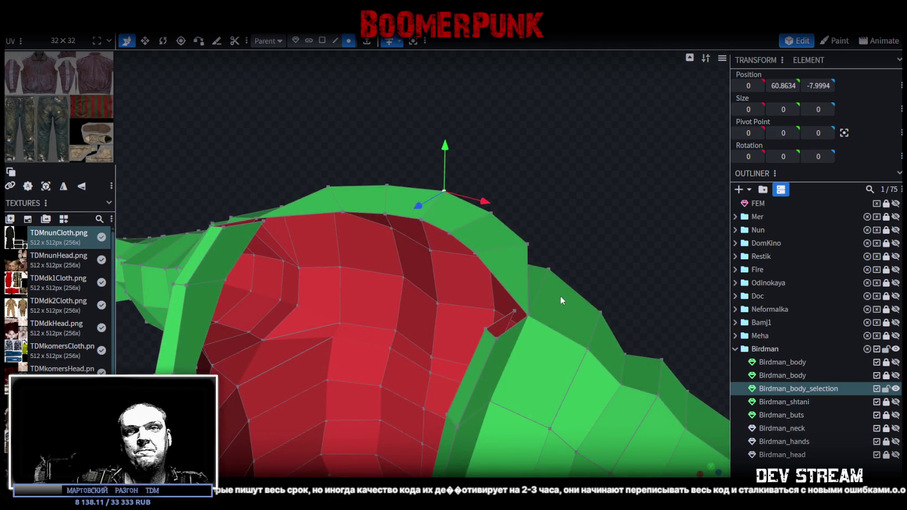
{"action": "mouse_move", "coordinate": [560, 291]}
{"action": "left_mouse_down"}
{"action": "mouse_move", "coordinate": [593, 275]}
{"action": "mouse_move", "coordinate": [556, 223]}
{"action": "mouse_move", "coordinate": [555, 188]}
{"action": "mouse_move", "coordinate": [501, 152]}
{"action": "left_mouse_up"}
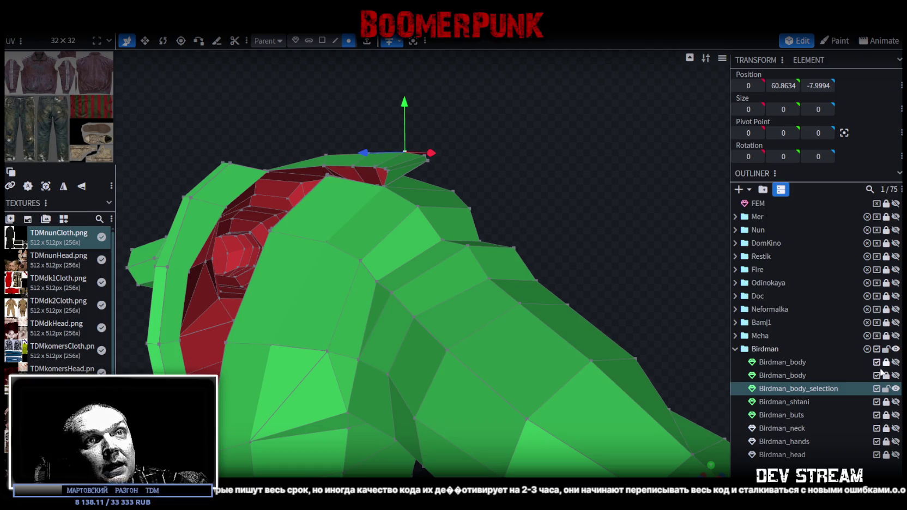
- Toggle Birdman_body visibility and raise the collar's top vertices 0.75 on Y and 0.5 on Z
{"action": "left_click", "coordinate": [895, 375]}
{"action": "mouse_move", "coordinate": [503, 168]}
{"action": "left_mouse_down"}
{"action": "mouse_move", "coordinate": [470, 166]}
{"action": "mouse_move", "coordinate": [493, 155]}
{"action": "mouse_move", "coordinate": [538, 164]}
{"action": "mouse_move", "coordinate": [533, 196]}
{"action": "mouse_move", "coordinate": [424, 201]}
{"action": "mouse_move", "coordinate": [498, 172]}
{"action": "mouse_move", "coordinate": [425, 139]}
{"action": "mouse_move", "coordinate": [404, 99]}
{"action": "left_mouse_up"}
{"action": "left_click", "coordinate": [426, 194]}
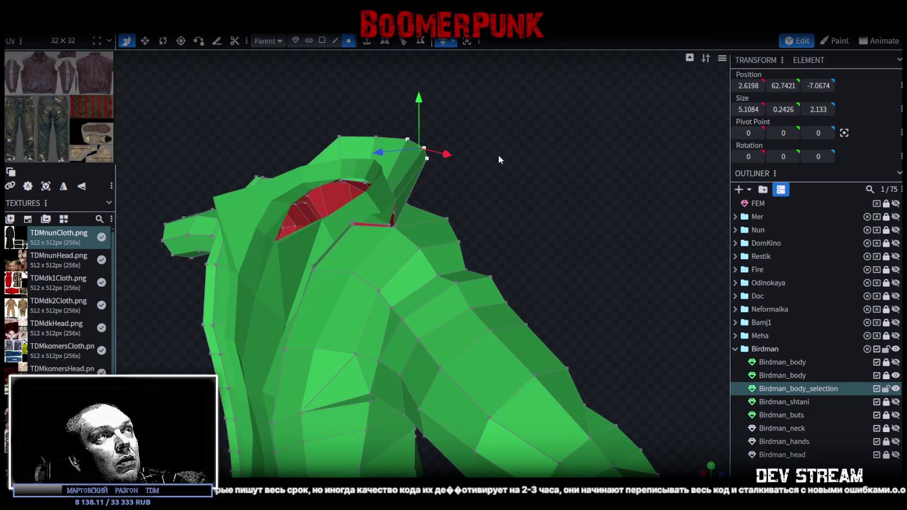
{"action": "left_click_drag", "start_coordinate": [498, 154], "coordinate": [469, 145]}
{"action": "left_click_drag", "start_coordinate": [380, 157], "coordinate": [377, 156]}
{"action": "mouse_move", "coordinate": [516, 200]}
{"action": "left_mouse_down"}
{"action": "mouse_move", "coordinate": [552, 200]}
{"action": "mouse_move", "coordinate": [532, 210]}
{"action": "mouse_move", "coordinate": [564, 200]}
{"action": "mouse_move", "coordinate": [506, 185]}
{"action": "mouse_move", "coordinate": [541, 200]}
{"action": "mouse_move", "coordinate": [545, 217]}
{"action": "mouse_move", "coordinate": [517, 219]}
{"action": "mouse_move", "coordinate": [526, 223]}
{"action": "left_mouse_up"}
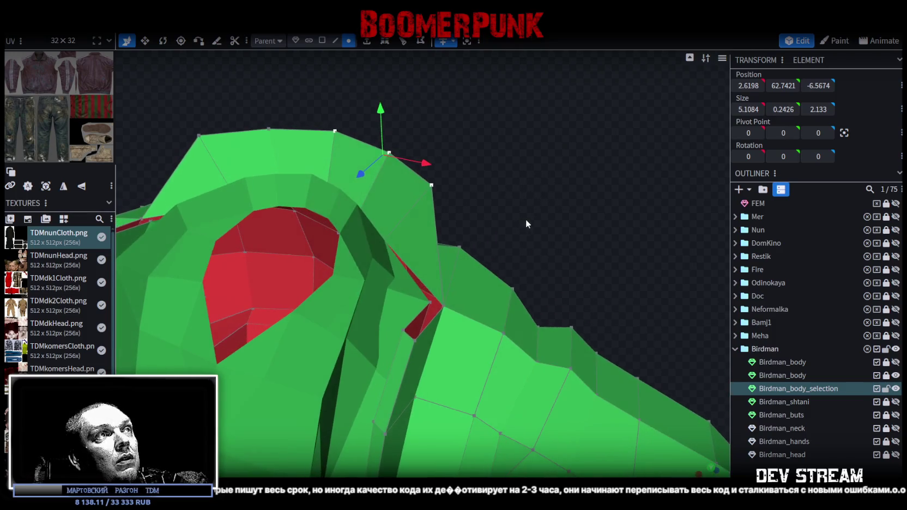
{"action": "left_click", "coordinate": [322, 41]}
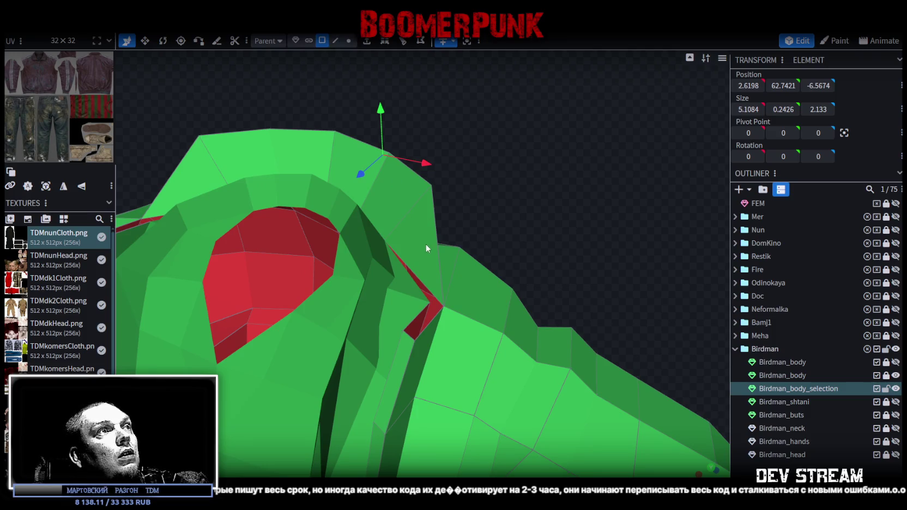
- Delete the duplicate mesh accidentally pasted from the selected collar face
{"action": "left_click", "coordinate": [424, 243]}
{"action": "right_click", "coordinate": [435, 271]}
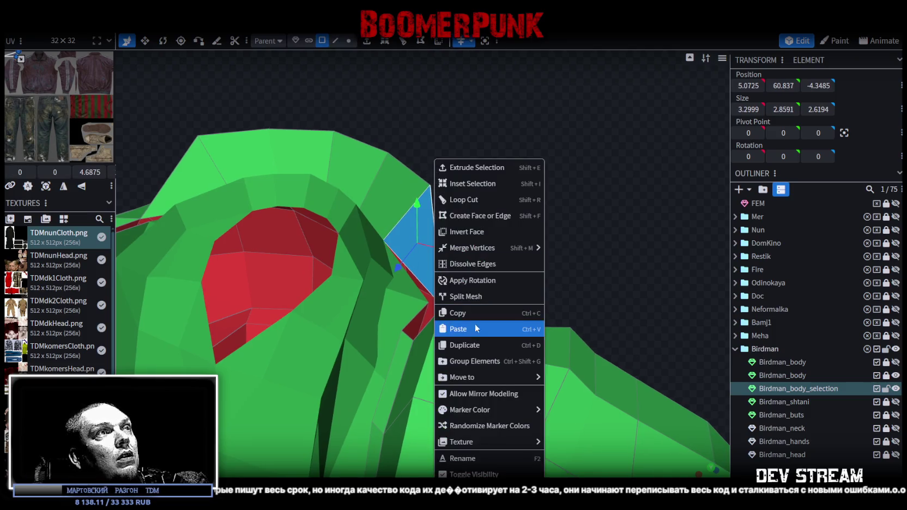
{"action": "left_click", "coordinate": [495, 293]}
{"action": "left_click", "coordinate": [799, 390], "text": "ctrl"}
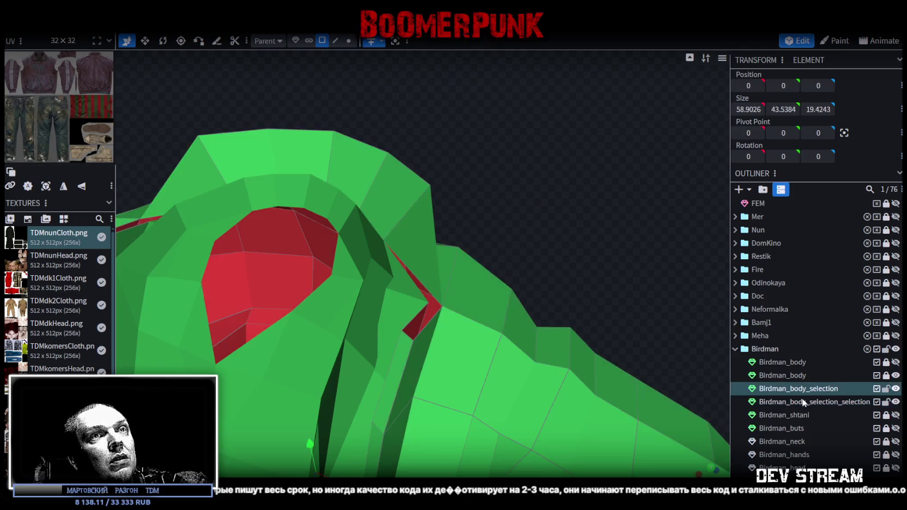
{"action": "right_click", "coordinate": [814, 402]}
{"action": "left_click", "coordinate": [725, 395]}
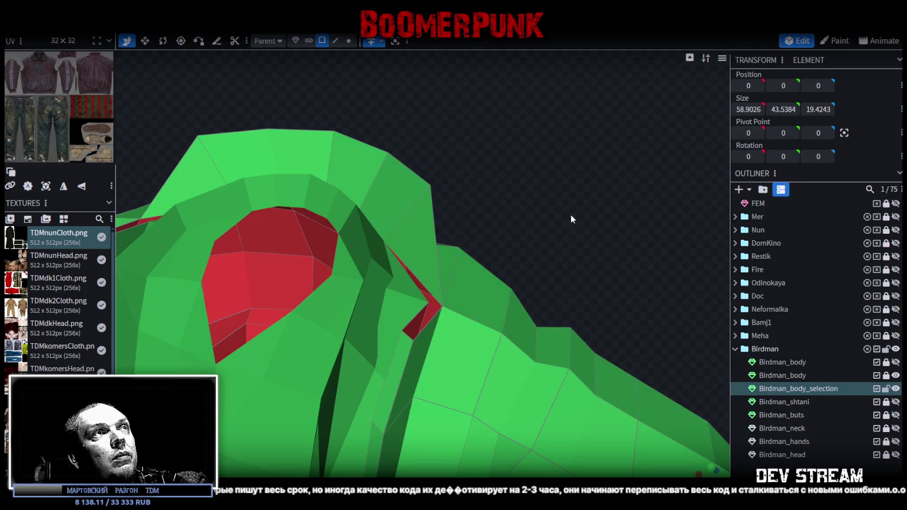
{"action": "left_click_drag", "start_coordinate": [570, 214], "coordinate": [545, 186]}
{"action": "scroll", "coordinate": [503, 204], "scroll_direction": "down", "scroll_amount": 3}
{"action": "scroll", "coordinate": [491, 175], "scroll_direction": "up", "scroll_amount": 2}
- Push the triangular collar corner face back 1 unit on Z to depth -5.3485
{"action": "left_click", "coordinate": [348, 41]}
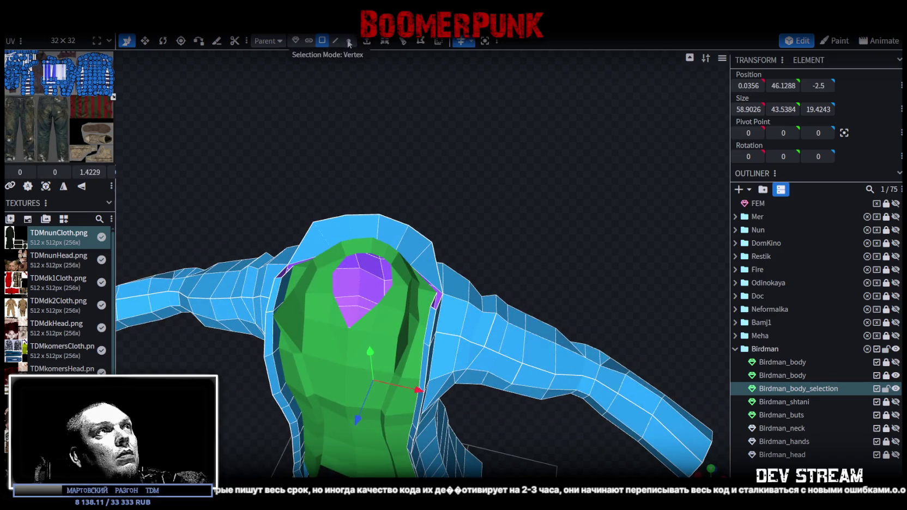
{"action": "scroll", "coordinate": [412, 216], "scroll_direction": "up", "scroll_amount": 2}
{"action": "left_click", "coordinate": [322, 41]}
{"action": "left_click", "coordinate": [435, 257]}
{"action": "left_click_drag", "start_coordinate": [422, 290], "coordinate": [496, 253]}
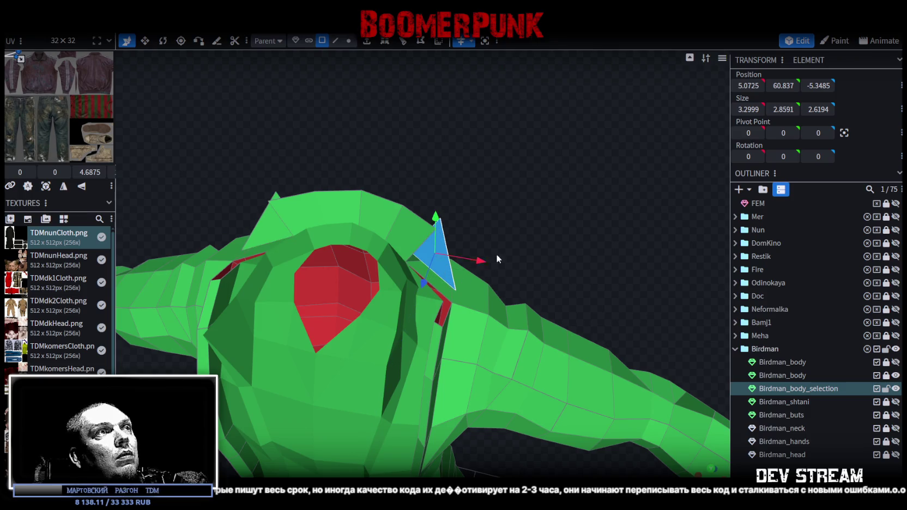
{"action": "scroll", "coordinate": [516, 159], "scroll_direction": "up", "scroll_amount": 3}
- Select the two adjacent collar corner vertices and bring up their mesh options
{"action": "left_click", "coordinate": [349, 41]}
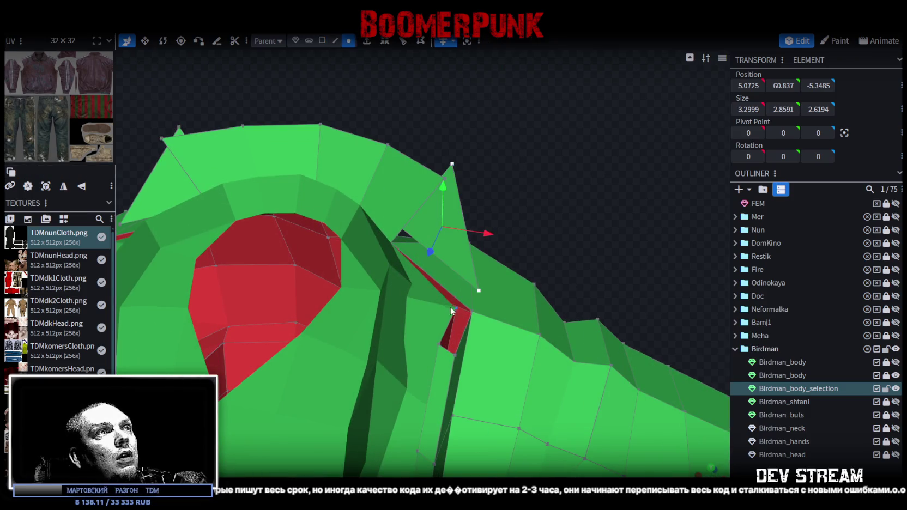
{"action": "left_click", "coordinate": [455, 308]}
{"action": "left_click", "coordinate": [478, 290], "text": "shift"}
{"action": "right_click", "coordinate": [479, 290]}
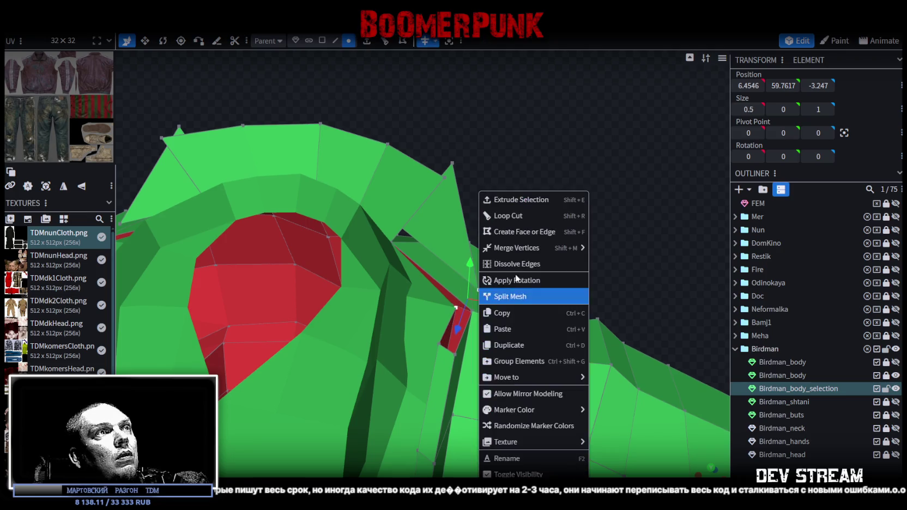
- Merge the two corner vertices, collapse the leftover spike onto its neighbour and accept the merge
{"action": "mouse_move", "coordinate": [517, 247]}
{"action": "left_click", "coordinate": [604, 247]}
{"action": "scroll", "coordinate": [549, 207], "scroll_direction": "up", "scroll_amount": 1}
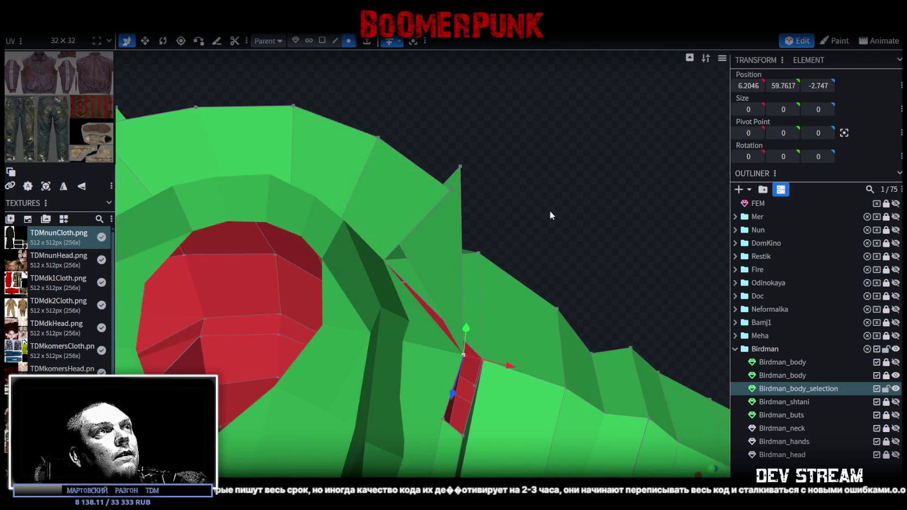
{"action": "left_click", "coordinate": [455, 177]}
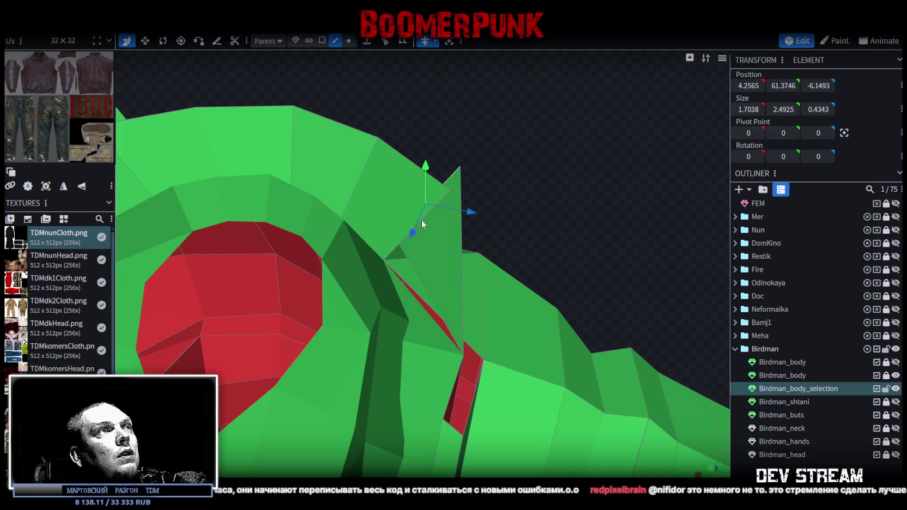
{"action": "left_click_drag", "start_coordinate": [428, 212], "coordinate": [428, 244]}
{"action": "left_click", "coordinate": [421, 124]}
{"action": "mouse_move", "coordinate": [556, 207]}
{"action": "left_mouse_down"}
{"action": "mouse_move", "coordinate": [507, 187]}
{"action": "mouse_move", "coordinate": [574, 207]}
{"action": "mouse_move", "coordinate": [450, 275]}
{"action": "left_mouse_up"}
{"action": "mouse_move", "coordinate": [472, 180]}
{"action": "left_mouse_down"}
{"action": "mouse_move", "coordinate": [514, 187]}
{"action": "mouse_move", "coordinate": [427, 204]}
{"action": "mouse_move", "coordinate": [481, 233]}
{"action": "mouse_move", "coordinate": [510, 228]}
{"action": "mouse_move", "coordinate": [464, 191]}
{"action": "left_mouse_up"}
- Reposition the lapel corner vertex and select an edge beside the collar corner
{"action": "left_click", "coordinate": [348, 41]}
{"action": "left_click", "coordinate": [373, 267]}
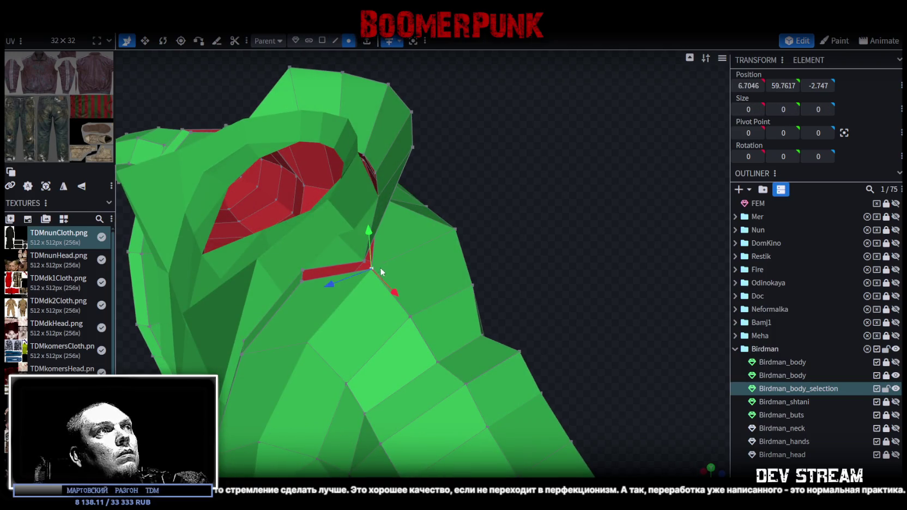
{"action": "mouse_move", "coordinate": [340, 281]}
{"action": "left_mouse_down"}
{"action": "mouse_move", "coordinate": [531, 211]}
{"action": "mouse_move", "coordinate": [546, 215]}
{"action": "mouse_move", "coordinate": [556, 209]}
{"action": "mouse_move", "coordinate": [555, 190]}
{"action": "mouse_move", "coordinate": [578, 206]}
{"action": "left_mouse_up"}
{"action": "left_click", "coordinate": [335, 41]}
{"action": "left_click", "coordinate": [497, 248]}
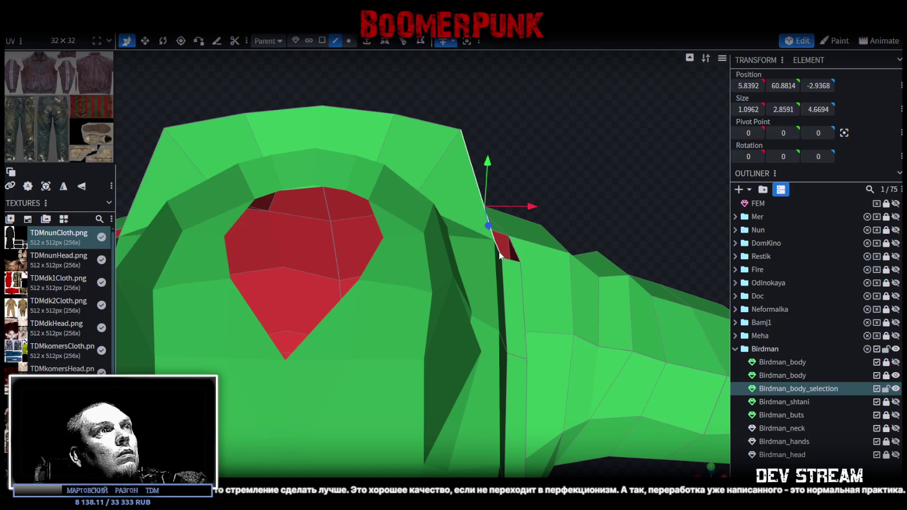
{"action": "mouse_move", "coordinate": [584, 160]}
{"action": "left_mouse_down"}
{"action": "mouse_move", "coordinate": [479, 151]}
{"action": "mouse_move", "coordinate": [662, 158]}
{"action": "mouse_move", "coordinate": [590, 133]}
{"action": "mouse_move", "coordinate": [547, 150]}
{"action": "mouse_move", "coordinate": [597, 178]}
{"action": "mouse_move", "coordinate": [532, 156]}
{"action": "mouse_move", "coordinate": [538, 161]}
{"action": "mouse_move", "coordinate": [494, 160]}
{"action": "mouse_move", "coordinate": [548, 132]}
{"action": "mouse_move", "coordinate": [532, 101]}
{"action": "mouse_move", "coordinate": [539, 104]}
{"action": "mouse_move", "coordinate": [480, 142]}
{"action": "mouse_move", "coordinate": [368, 145]}
{"action": "mouse_move", "coordinate": [377, 114]}
{"action": "mouse_move", "coordinate": [496, 111]}
{"action": "mouse_move", "coordinate": [536, 137]}
{"action": "mouse_move", "coordinate": [524, 159]}
{"action": "left_mouse_up"}
- Nudge the collar's top vertex sideways, then select the corner edge and long front collar edge
{"action": "left_click", "coordinate": [349, 40]}
{"action": "left_click", "coordinate": [474, 167]}
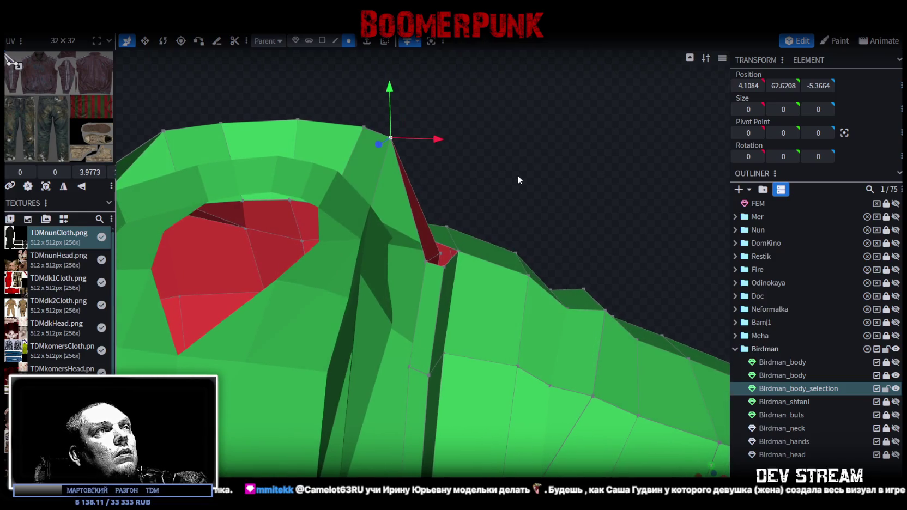
{"action": "left_click", "coordinate": [335, 40]}
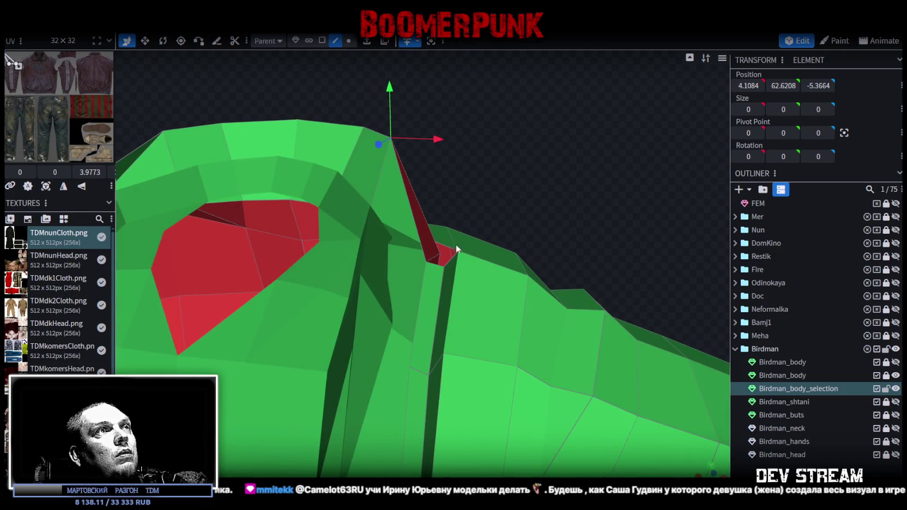
{"action": "left_click", "coordinate": [438, 269]}
{"action": "left_click", "coordinate": [415, 219]}
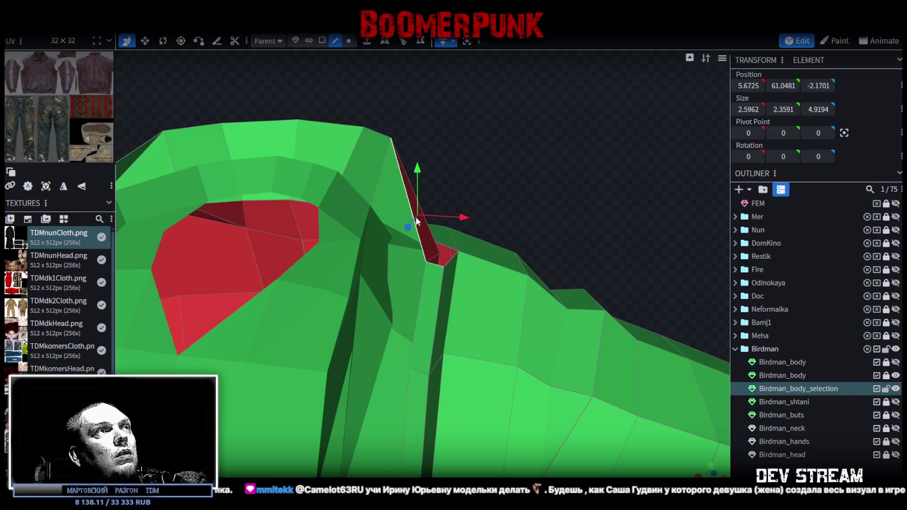